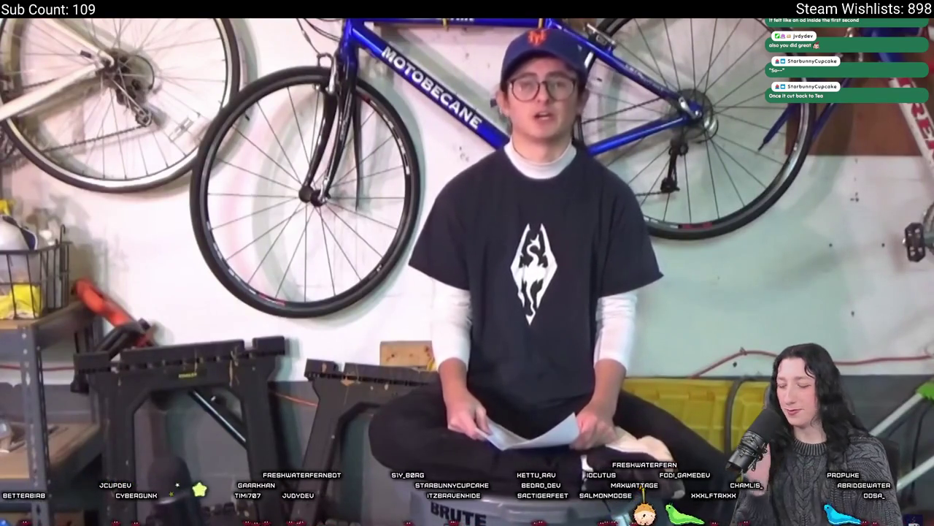
- Pause the developer's talking-head YouTube video with Space
{"action": "key", "text": "space"}
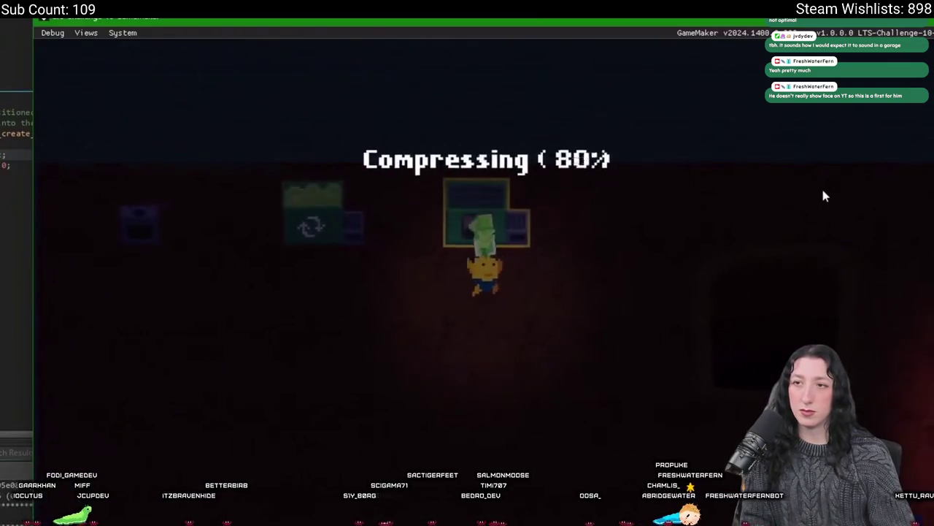
- Walk past the trash hole to the large trash machine and deposit trash into it
{"action": "key", "text": "Down"}
{"action": "key", "text": "Up"}
{"action": "key", "text": "Left"}
{"action": "key", "text": "Down"}
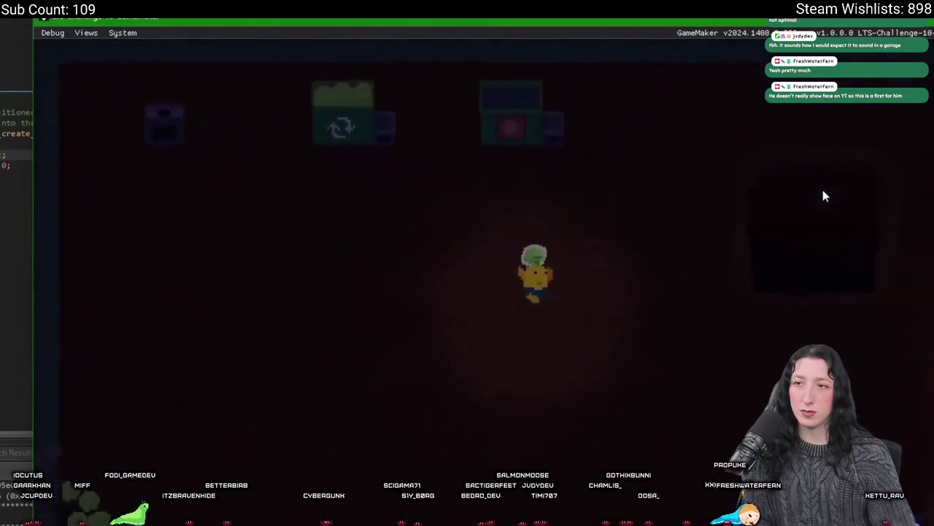
{"action": "key", "text": "Right"}
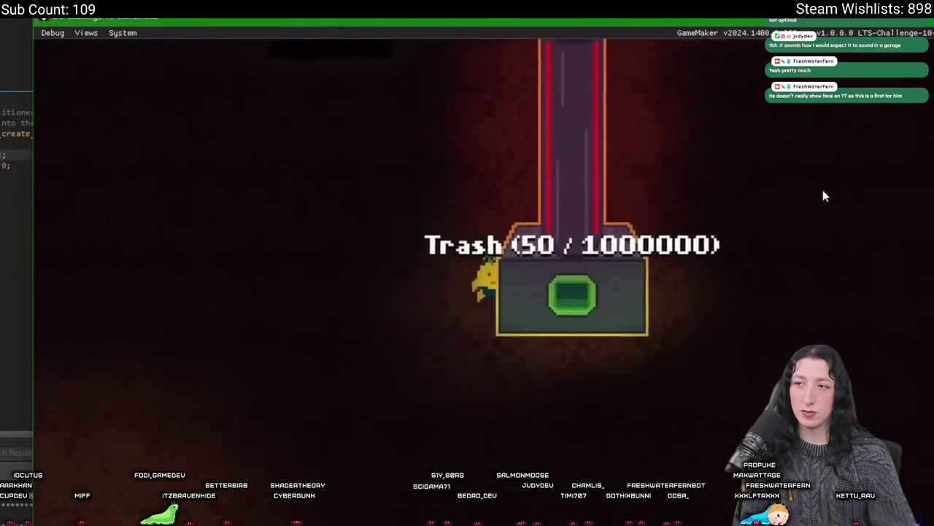
{"action": "key", "text": "Down"}
- Walk the character down through the crop field and back up toward a machine
{"action": "key", "text": "Left"}
{"action": "key", "text": "Right"}
{"action": "key", "text": "Down"}
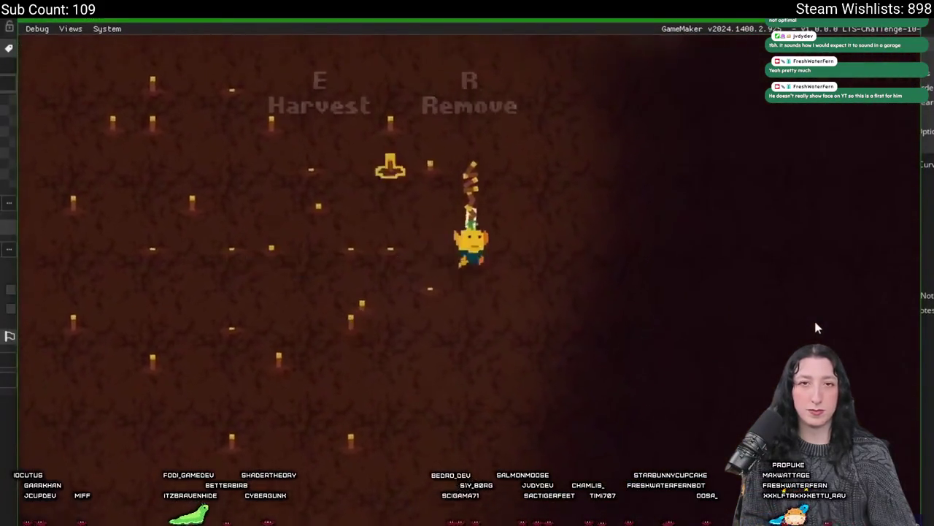
{"action": "key", "text": "Up"}
{"action": "key", "text": "Up"}
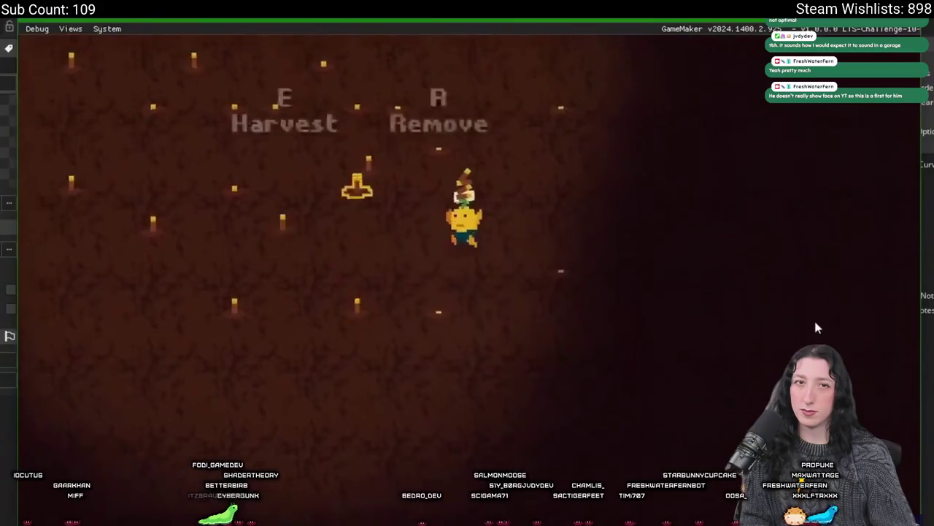
- Close the game, paint a red pixel in spr_planted_batteries and open frame 3
{"action": "key", "text": "Escape"}
{"action": "left_click", "coordinate": [632, 158]}
{"action": "left_click", "coordinate": [377, 254]}
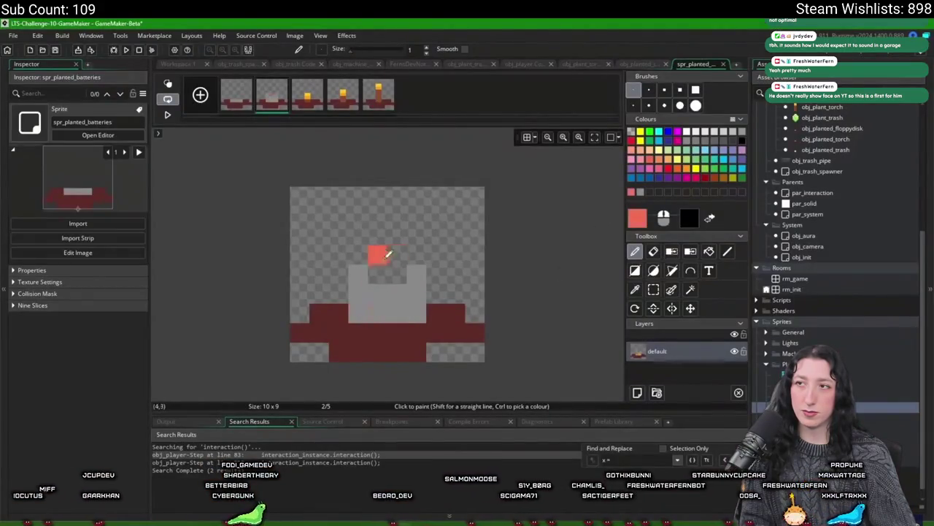
- Paint the flame's top red on frame 3 and recolour frame 5's body and top
{"action": "left_click", "coordinate": [307, 94]}
{"action": "left_click_drag", "start_coordinate": [378, 235], "coordinate": [397, 254]}
{"action": "key", "text": "Right"}
{"action": "key", "text": "Right"}
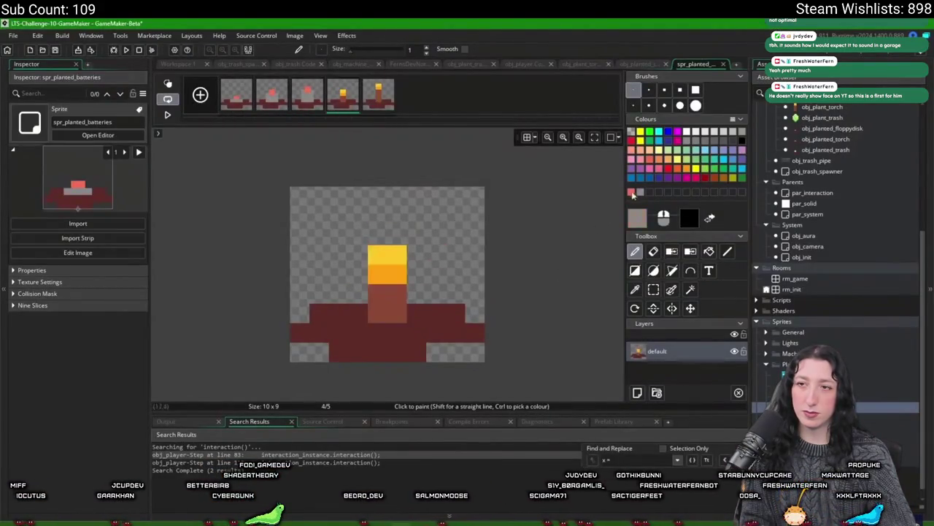
{"action": "left_click_drag", "start_coordinate": [421, 310], "coordinate": [387, 248]}
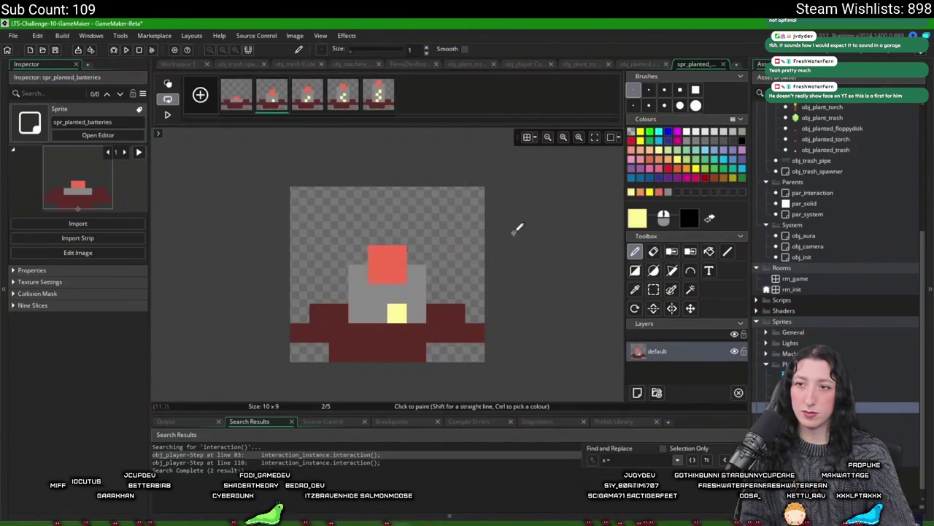
- Open spr_plant_battery, resize its canvas, and paint a red pixel at the top-right
{"action": "left_click", "coordinate": [723, 63]}
{"action": "left_click", "coordinate": [98, 135]}
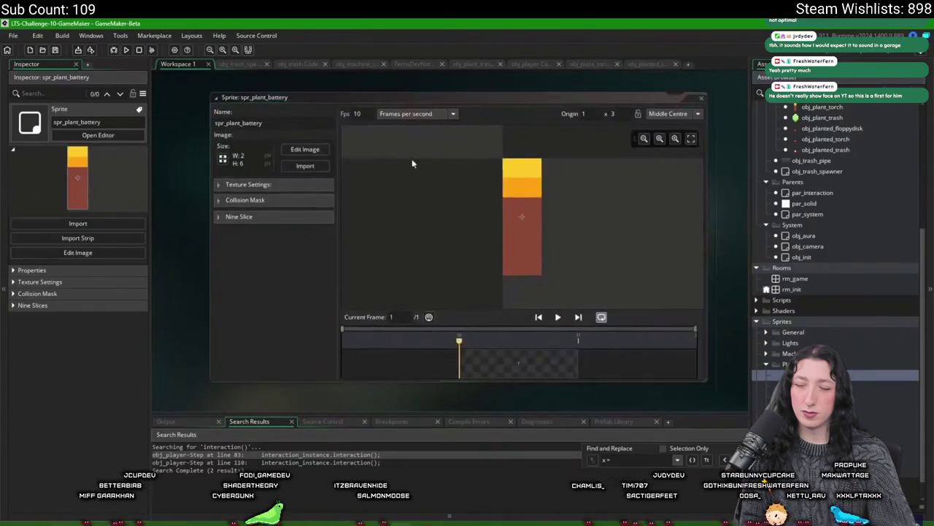
{"action": "left_click", "coordinate": [412, 159]}
{"action": "left_click", "coordinate": [295, 35]}
{"action": "left_click", "coordinate": [343, 183]}
{"action": "left_click", "coordinate": [37, 221]}
{"action": "left_click", "coordinate": [416, 195]}
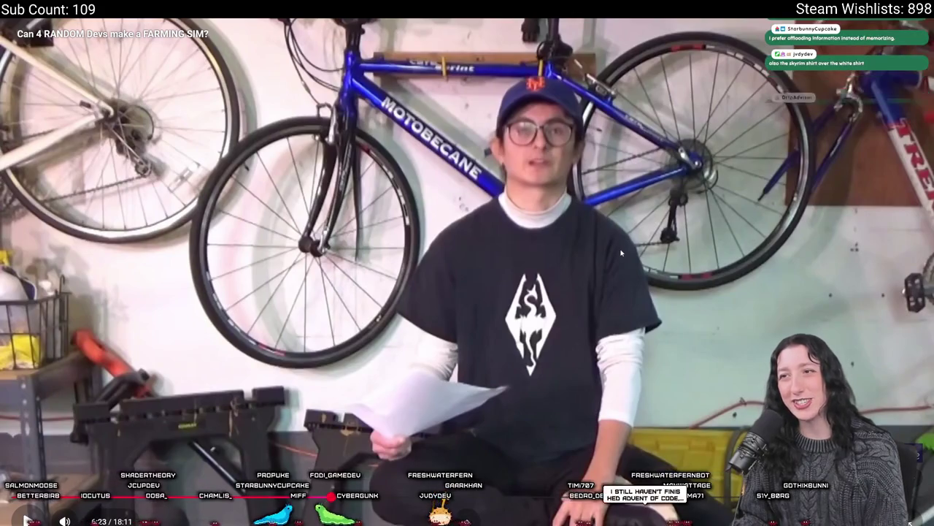
- Open the context menu on the farming-sim YouTube video
{"action": "right_click", "coordinate": [654, 247]}
- Dismiss the video's context menu twice, then toggle playback with Space
{"action": "left_click", "coordinate": [557, 241]}
{"action": "right_click", "coordinate": [557, 241]}
{"action": "left_click", "coordinate": [558, 241]}
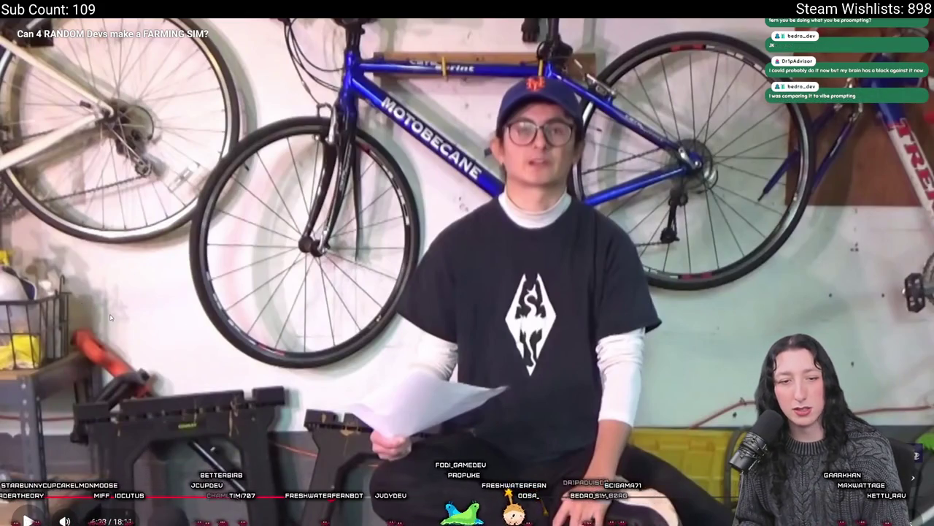
{"action": "key", "text": "space"}
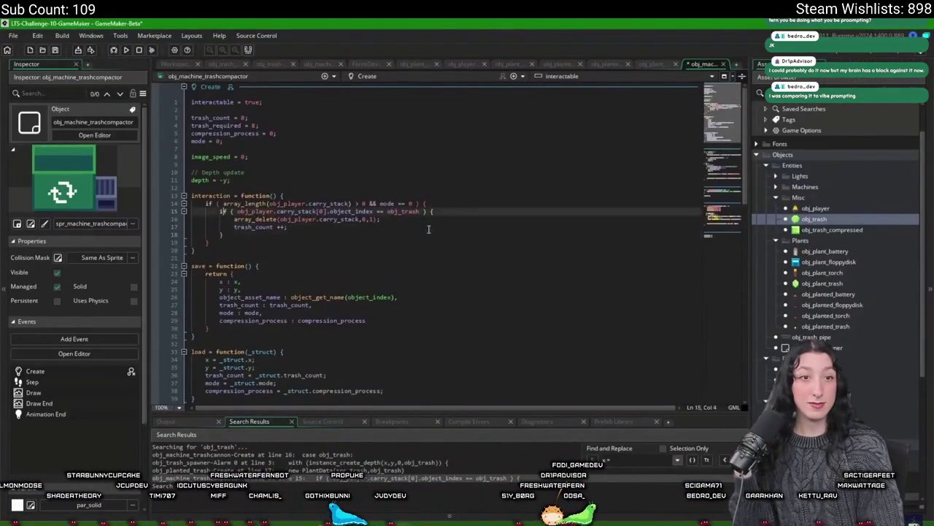
- Turn line 15's check into a switch with an obj_trash case ending in break
{"action": "left_click_drag", "start_coordinate": [238, 211], "coordinate": [374, 211]}
{"action": "type", "text": "switch () {"}
{"action": "key", "text": "Return"}
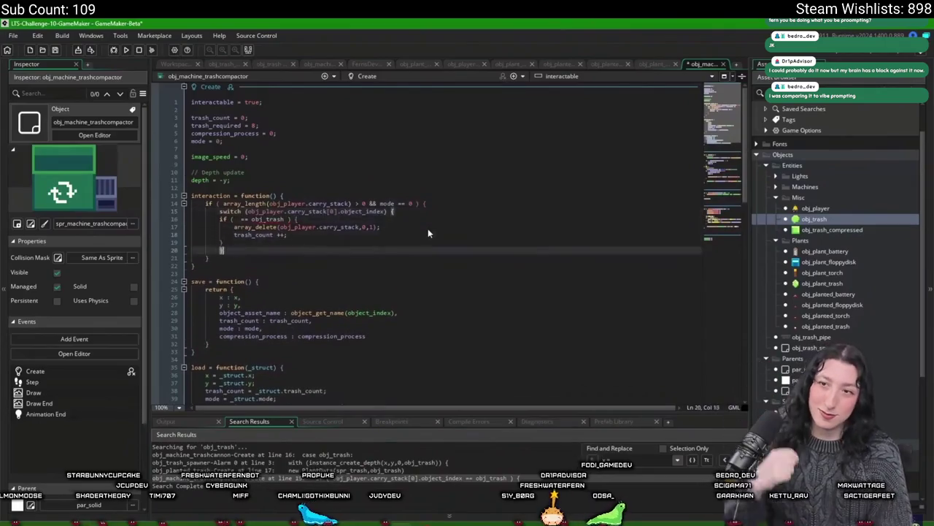
{"action": "type", "text": "case obj_trash: {"}
{"action": "key", "text": "Down"}
{"action": "key", "text": "Down"}
{"action": "key", "text": "End"}
{"action": "key", "text": "Return"}
{"action": "type", "text": "break;"}
- Replace the leftover closing lines with an obj_plant_battery case ending in break
{"action": "key", "text": "shift+Up"}
{"action": "key", "text": "shift+Up"}
{"action": "key", "text": "Down"}
{"action": "key", "text": "Down"}
{"action": "key", "text": "End"}
{"action": "key", "text": "Return"}
{"action": "type", "text": "case ob"}
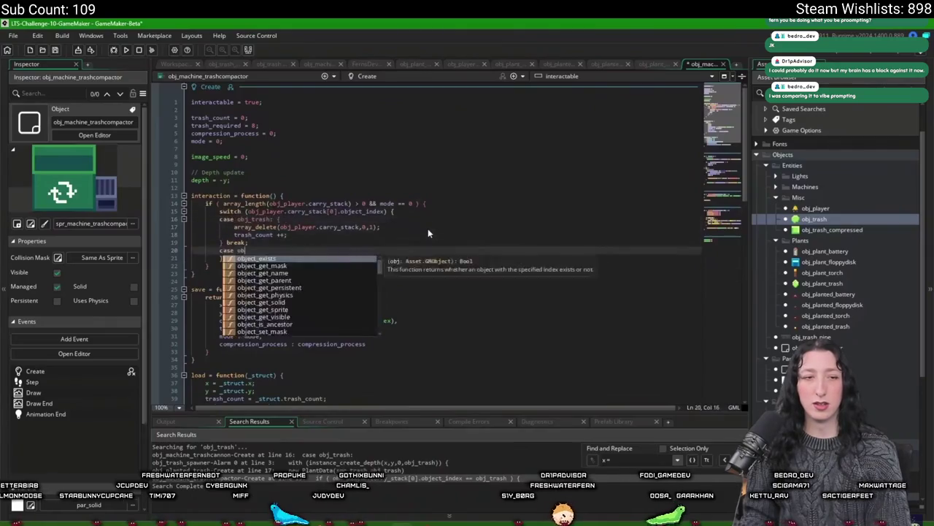
{"action": "type", "text": "j_plant_b"}
{"action": "key", "text": "Return"}
{"action": "type", "text": ": {"}
{"action": "key", "text": "Return"}
{"action": "type", "text": "break;"}
- Fill in the battery case, and save and restore x and y around the Draw code
{"action": "left_click", "coordinate": [428, 228]}
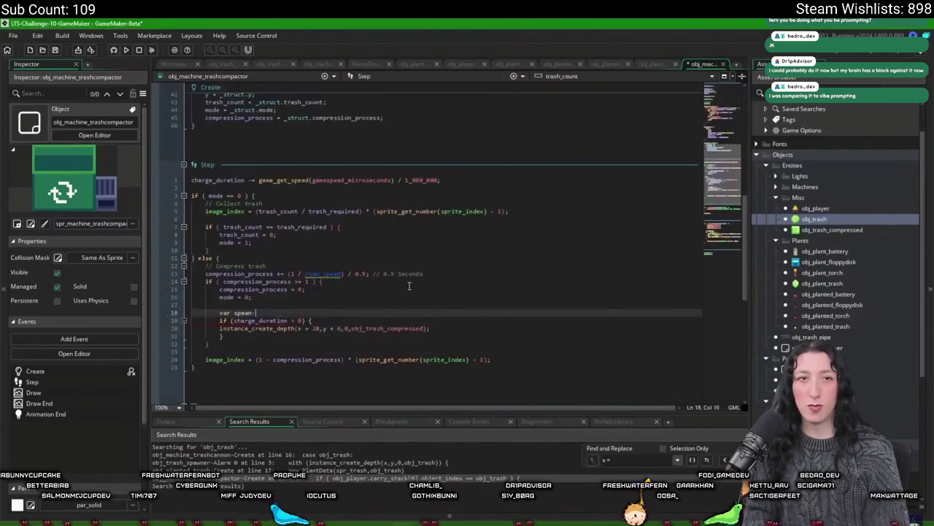
{"action": "type", "text": "_spawn_count ="}
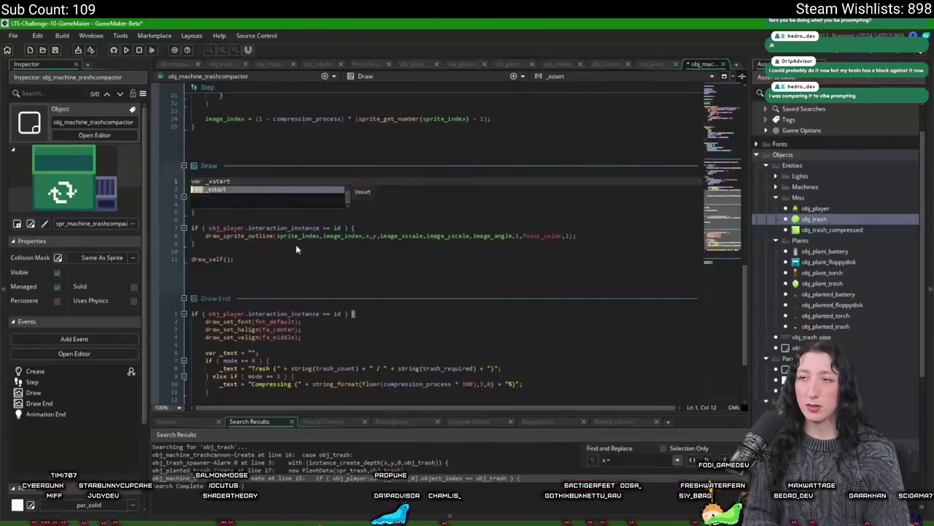
{"action": "type", "text": "x;"}
{"action": "key", "text": "Return"}
{"action": "type", "text": "var _yprevious = y;"}
{"action": "type", "text": "x = "}
{"action": "type", "text": " _xprevious;"}
{"action": "key", "text": "Return"}
{"action": "type", "text": "y = _yprevious;"}
- Jitter x and y by random_range up to min(charge_duration, 3) while charging, then run the game
{"action": "left_click", "coordinate": [339, 211]}
{"action": "type", "text": "x = _xprevious + random_range(-1, 1);"}
{"action": "key", "text": "Return"}
{"action": "type", "text": "y = _yprevious + random_range(-1, 1);"}
{"action": "key", "text": "Up"}
{"action": "key", "text": "End"}
{"action": "key", "text": "Return"}
{"action": "type", "text": "var _amplitude = min(charge_duration, 3); x = _xprevious + random_range(-_amplitude, _amplitude"}
{"action": "key", "text": "F5"}
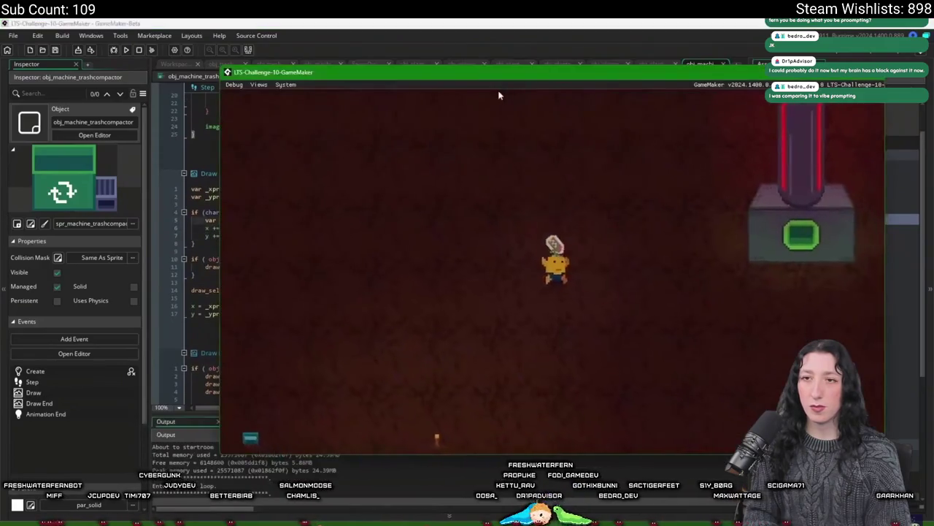
- Pick up a plant, walk onto the trash compactor and feed it trash
{"action": "key", "text": "a"}
{"action": "key", "text": "e"}
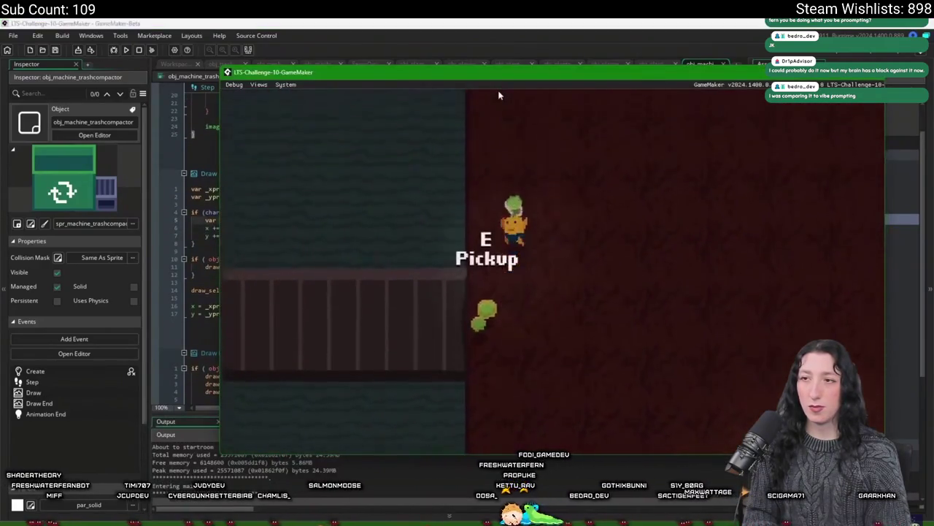
{"action": "key", "text": "w"}
{"action": "key", "text": "d"}
{"action": "key", "text": "w"}
{"action": "key", "text": "s"}
{"action": "key", "text": "w"}
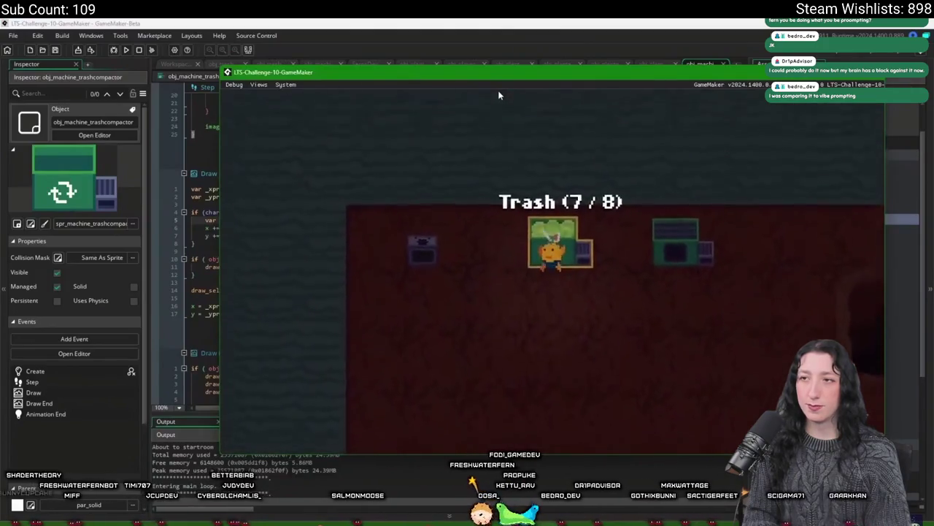
{"action": "key", "text": "e"}
- Drop the carried plant below the compactor and move the player down away from it
{"action": "key", "text": "s"}
{"action": "key", "text": "w"}
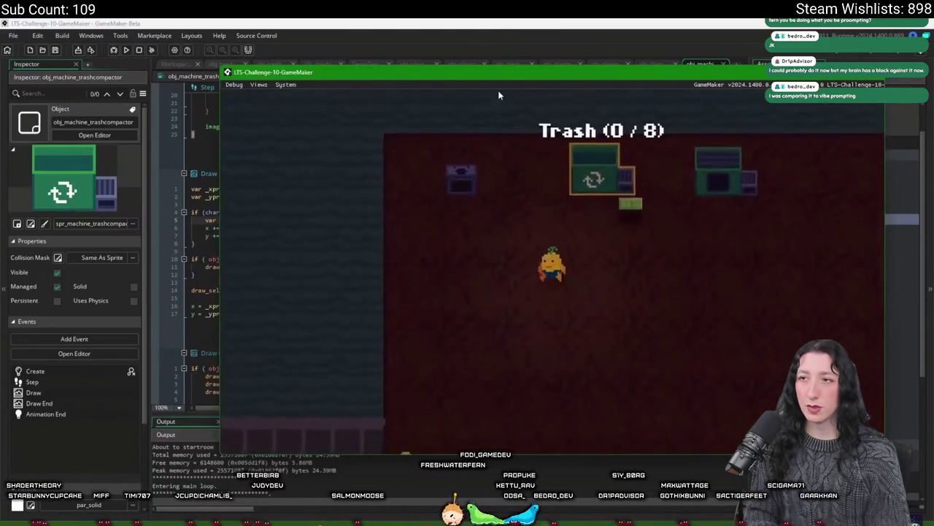
{"action": "key", "text": "e"}
{"action": "key", "text": "s"}
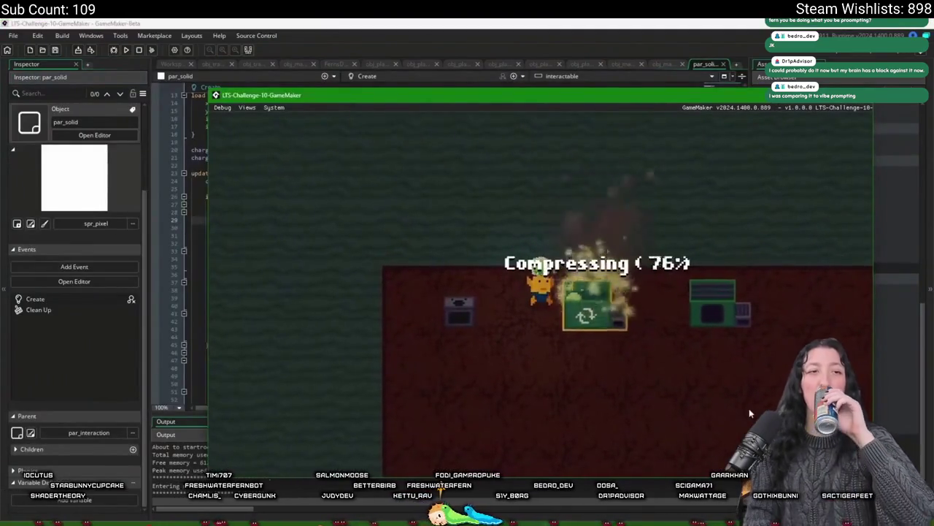
{"action": "key", "text": "s"}
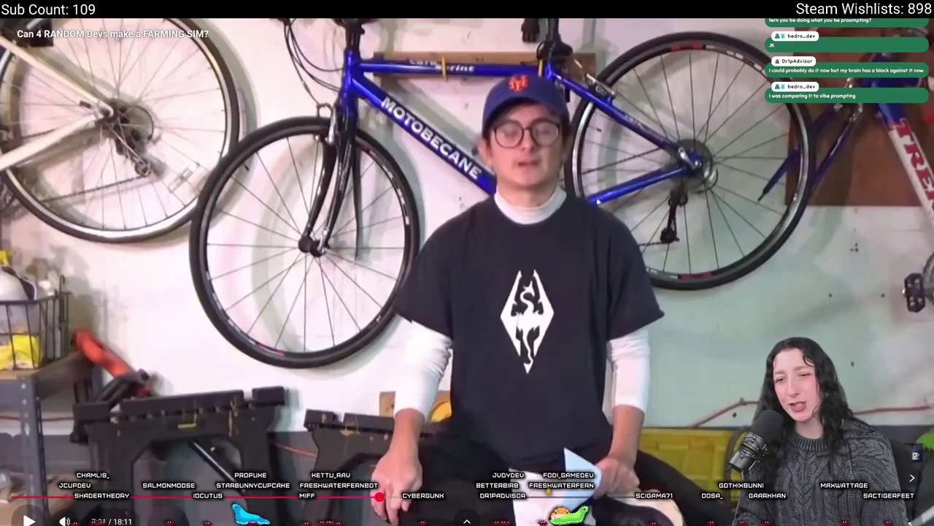
- Resume playing the farming-sim video from the YouTube player
{"action": "left_click", "coordinate": [575, 200]}
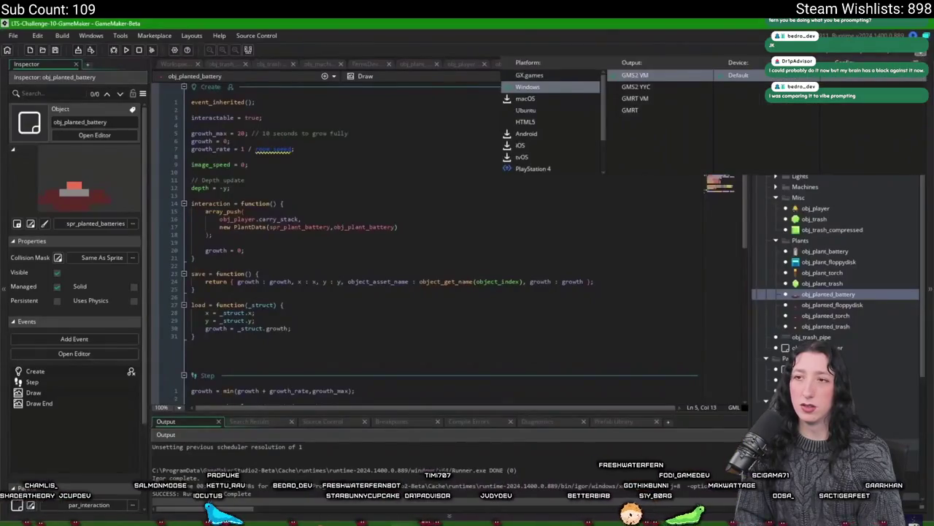
- Add a build configuration named 'test' in the Config Editor
{"action": "left_click", "coordinate": [435, 333]}
{"action": "type", "text": "test"}
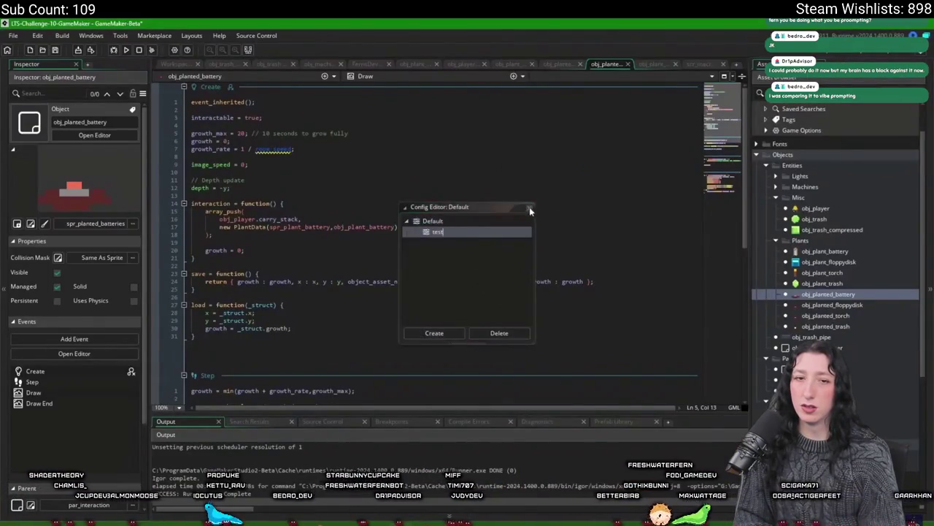
{"action": "left_click", "coordinate": [530, 208]}
- Set the clear_save_data macro in scr_macros to (os_get_config() == "test")
{"action": "left_click", "coordinate": [698, 65]}
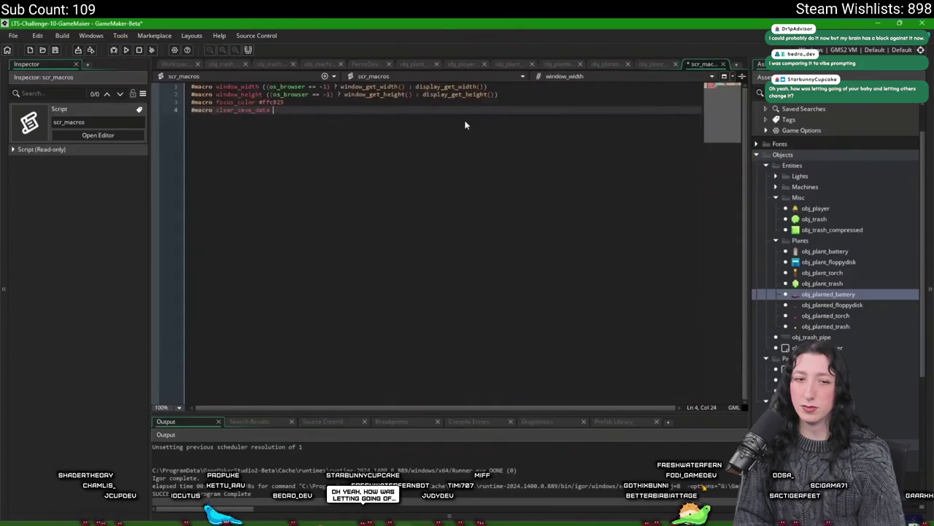
{"action": "type", "text": "(os_get_config() == \"test\""}
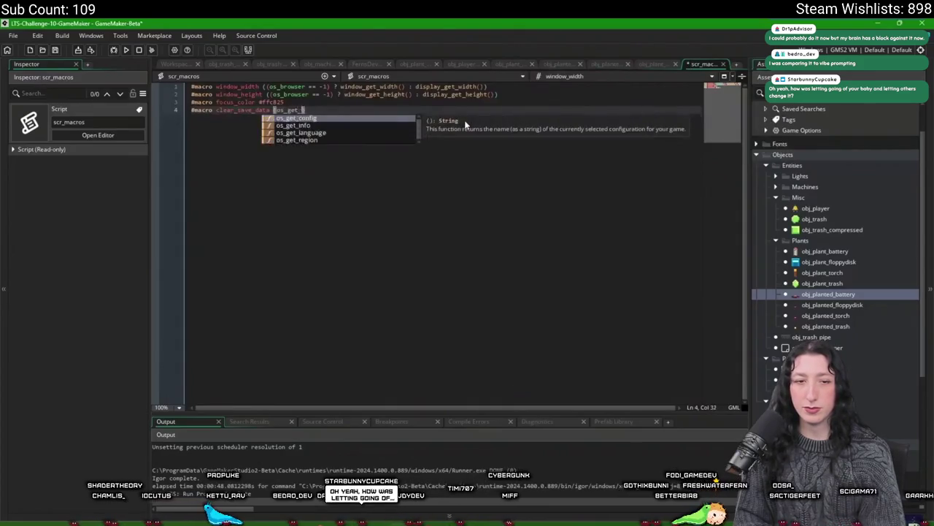
{"action": "key", "text": "Escape"}
{"action": "key", "text": "ctrl+Tab"}
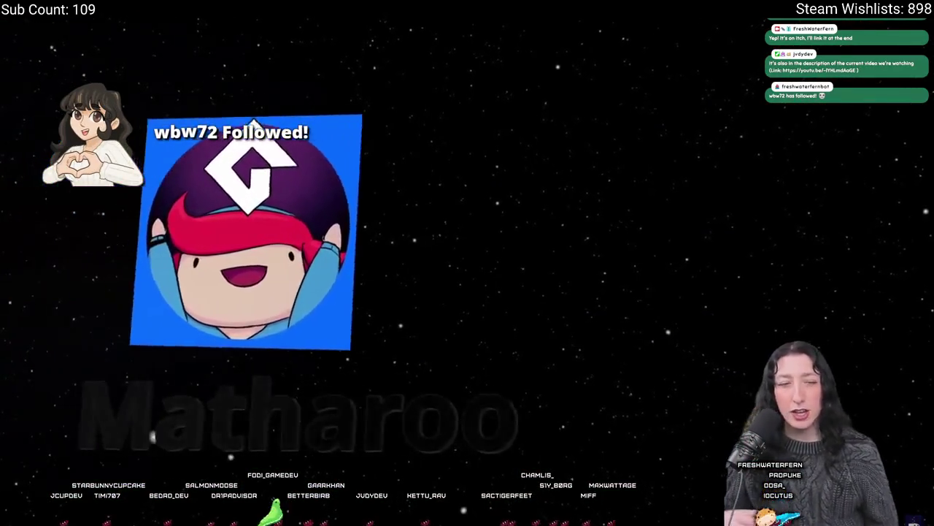
- Pause the farming-sim video with Space, then resume it later from the player
{"action": "key", "text": "space"}
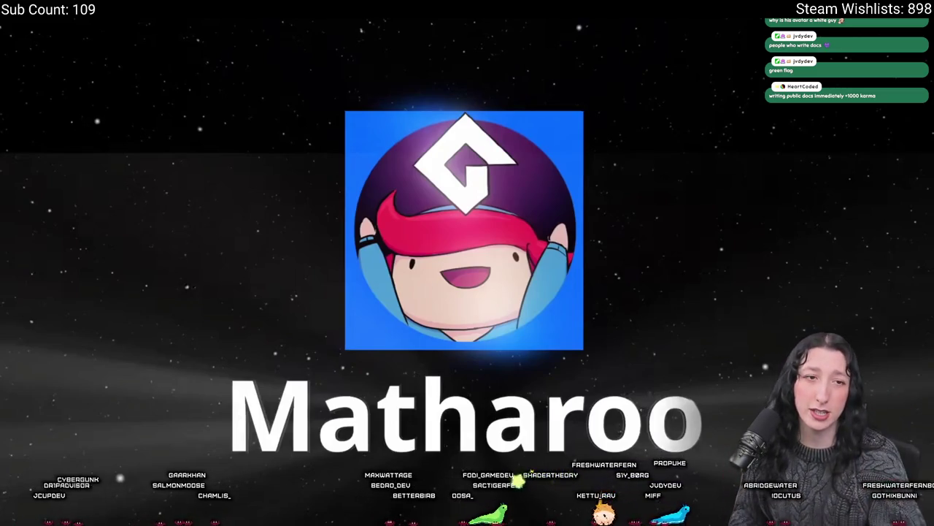
{"action": "left_click", "coordinate": [189, 370]}
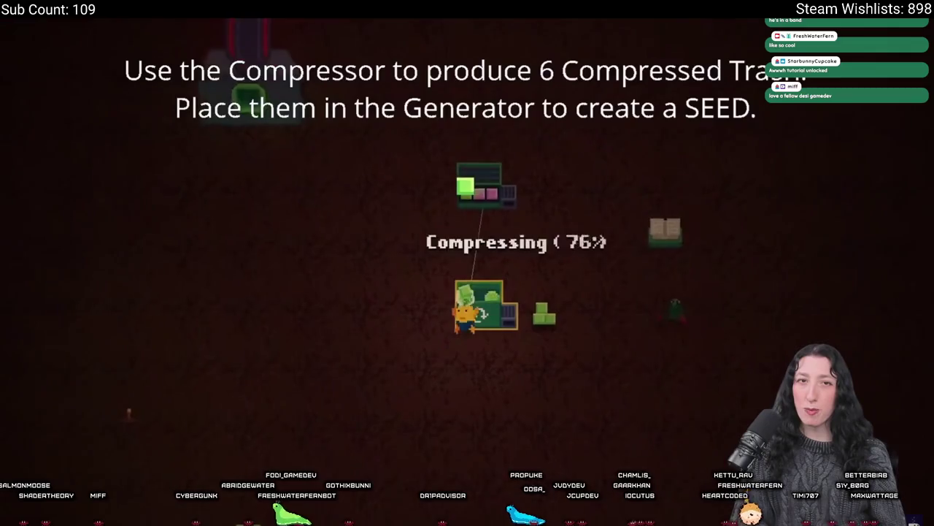
- Walk the character down and back up to collect the compressed trash
{"action": "key", "text": "s"}
{"action": "key", "text": "w"}
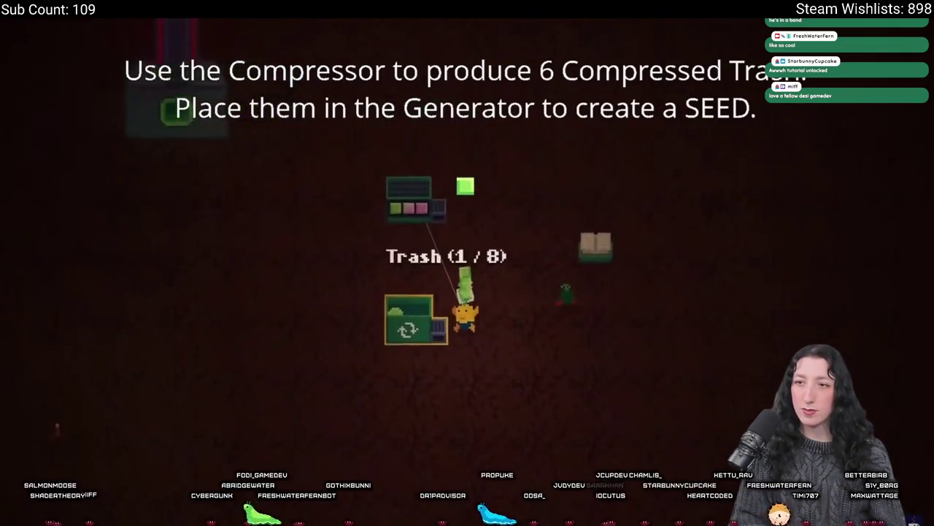
{"action": "key", "text": "w"}
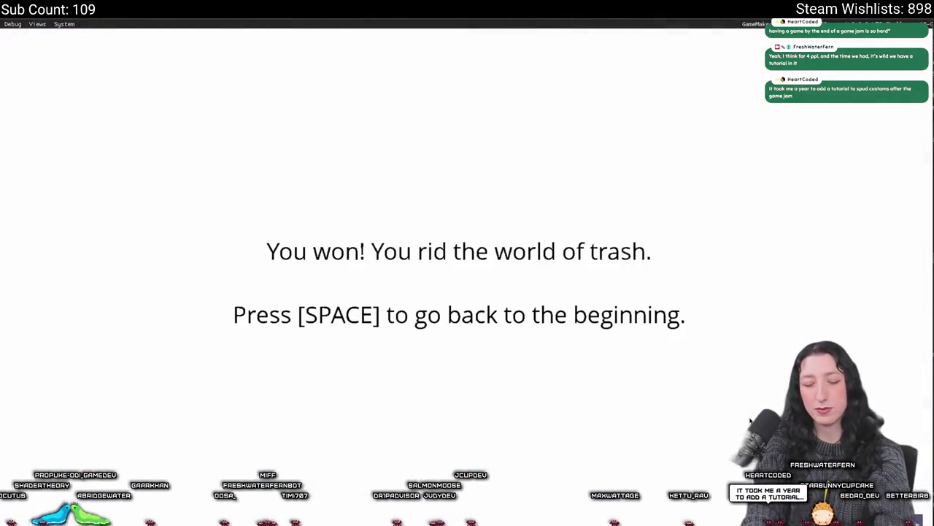
- Restart Trashire from the win screen, then restart again after the loss screen
{"action": "key", "text": "space"}
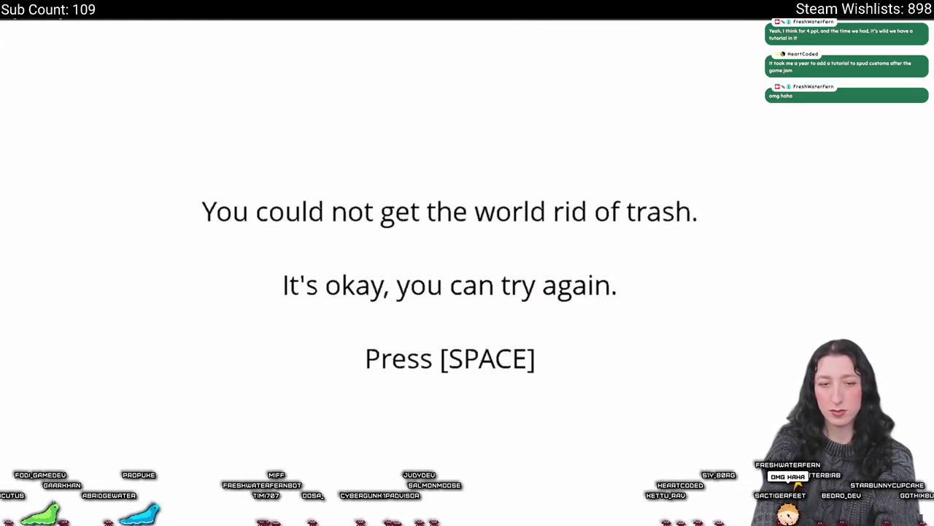
{"action": "key", "text": "space"}
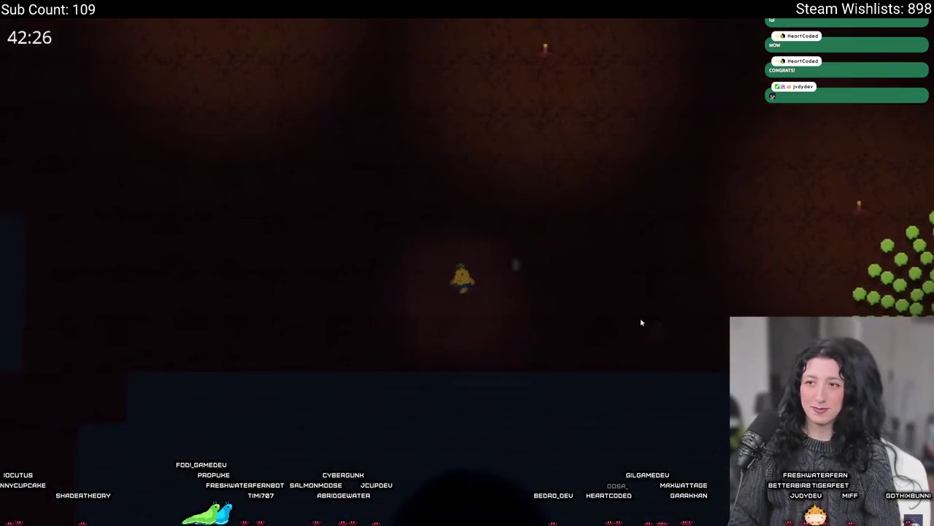
- Pause the video, then harvest the grown plant and carry the stalk toward the red machines
{"action": "left_click", "coordinate": [287, 250]}
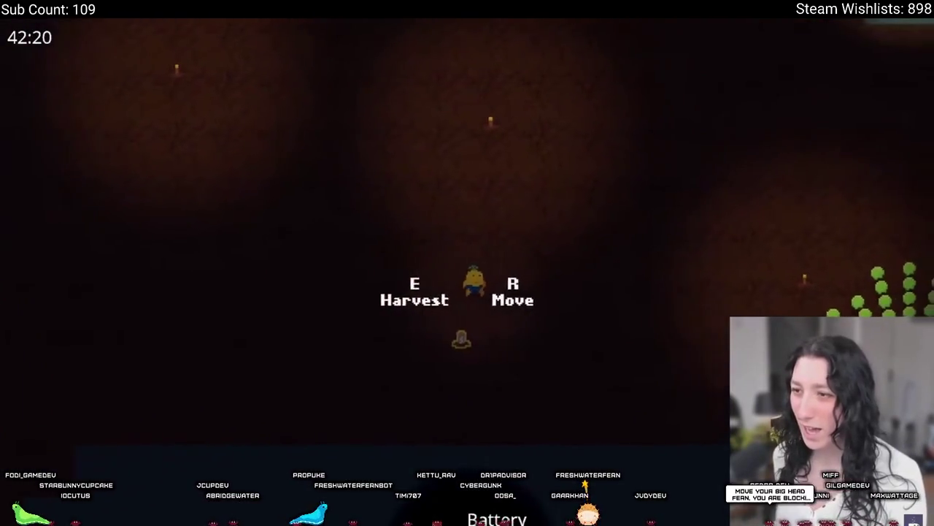
{"action": "key", "text": "w"}
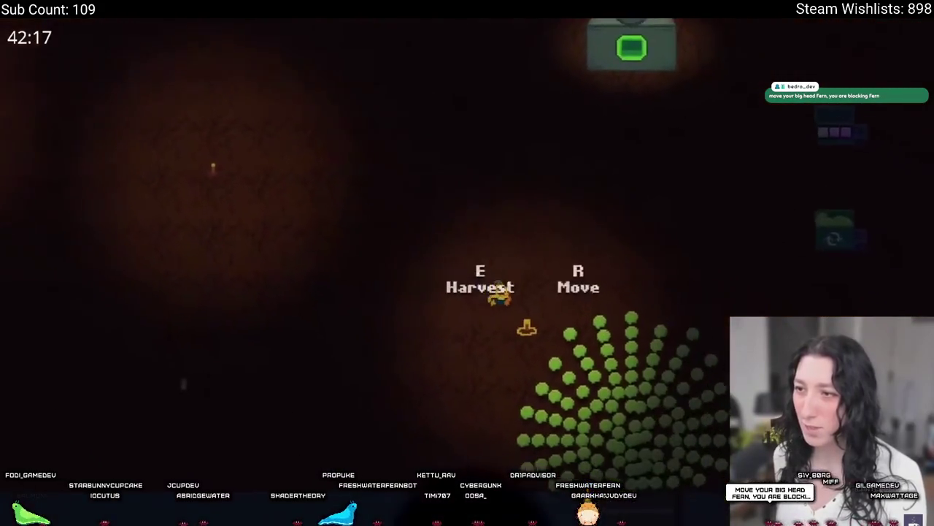
{"action": "key", "text": "e"}
{"action": "key", "text": "w+a"}
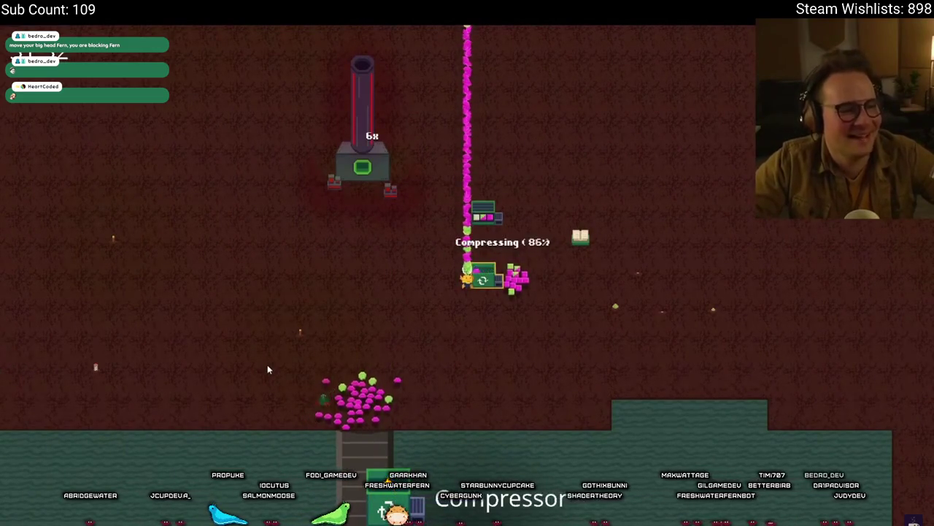
{"action": "key", "text": "r"}
{"action": "key", "text": "d"}
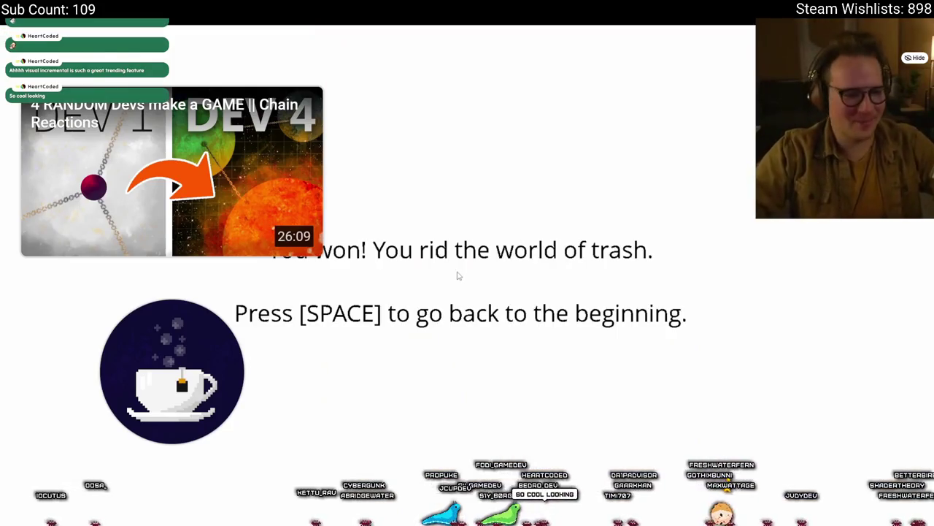
- Return from the 'You won!' screen to the Trashire title screen
{"action": "key", "text": "space"}
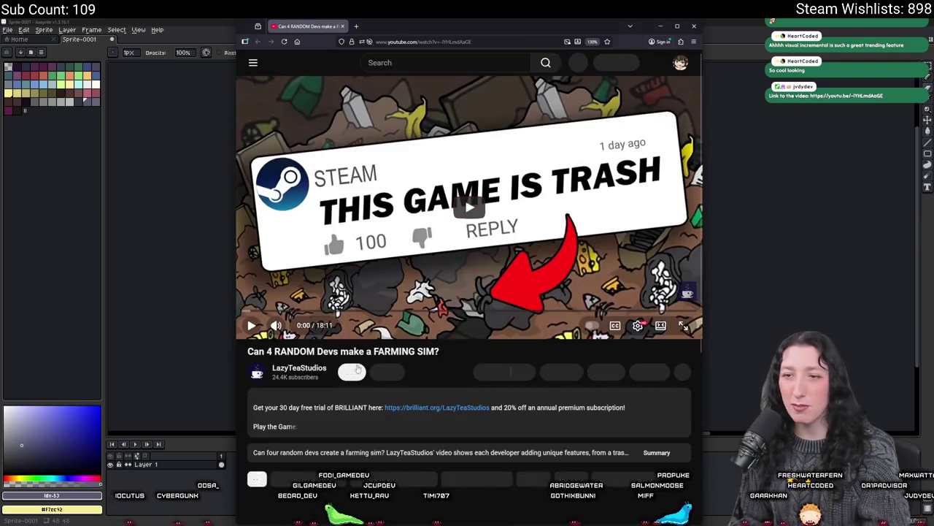
- Expand the video description and open the lazyteastudios.itch.io link in a new tab
{"action": "left_click", "coordinate": [312, 427]}
{"action": "scroll", "coordinate": [298, 358], "scroll_direction": "down", "scroll_amount": 3}
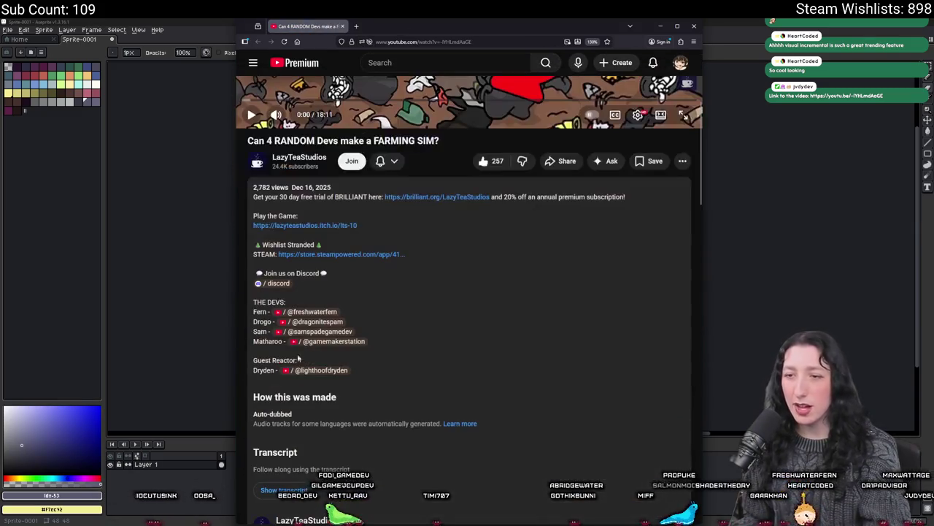
{"action": "left_click", "coordinate": [326, 228]}
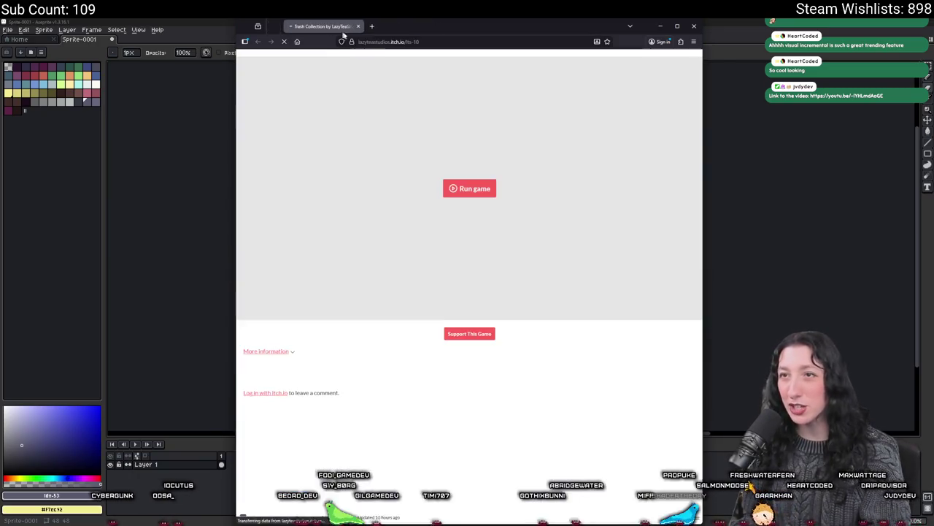
{"action": "left_click", "coordinate": [395, 41]}
{"action": "key", "text": "Escape"}
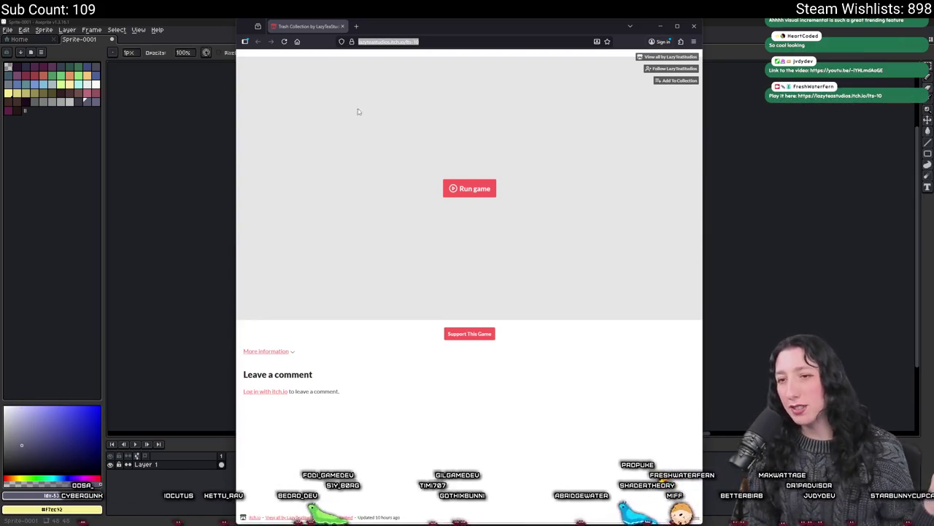
- Maximize the browser, run the Trash Collection game, and switch it to full screen
{"action": "double_click", "coordinate": [433, 31]}
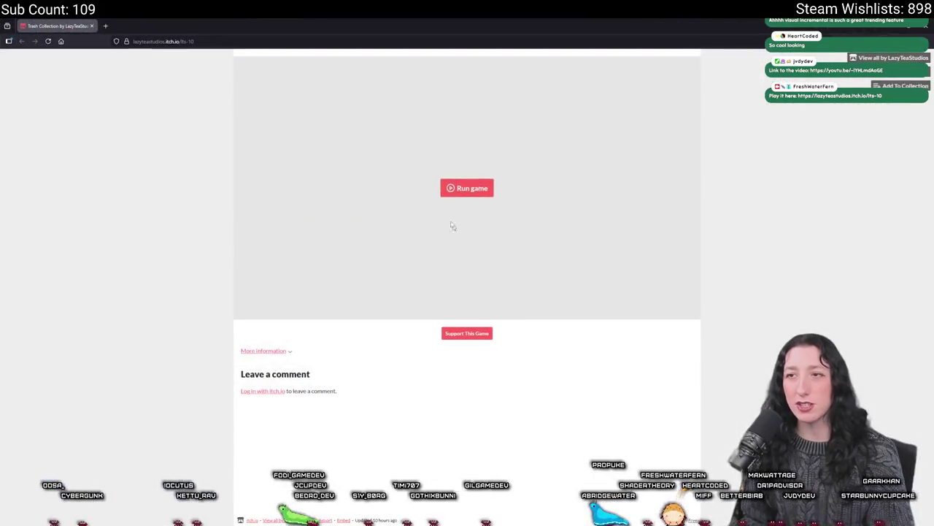
{"action": "left_click", "coordinate": [465, 170]}
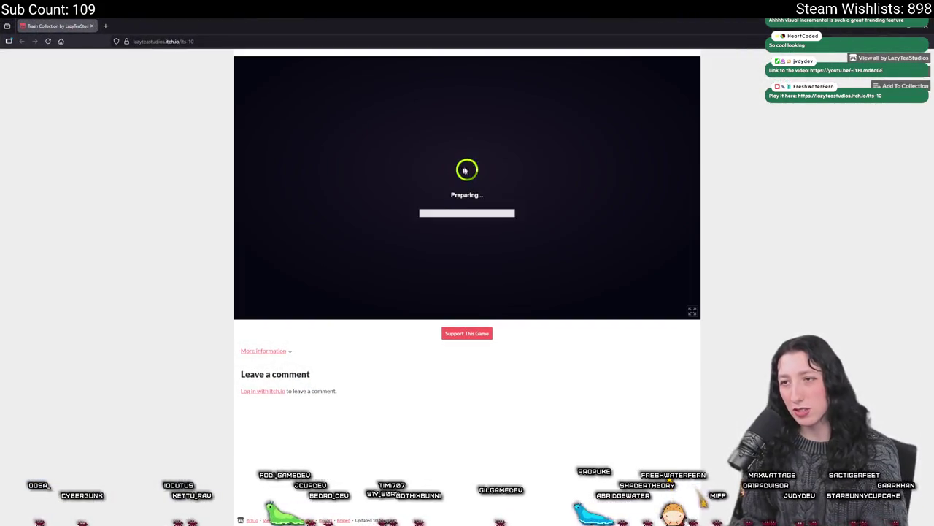
{"action": "left_click", "coordinate": [692, 312]}
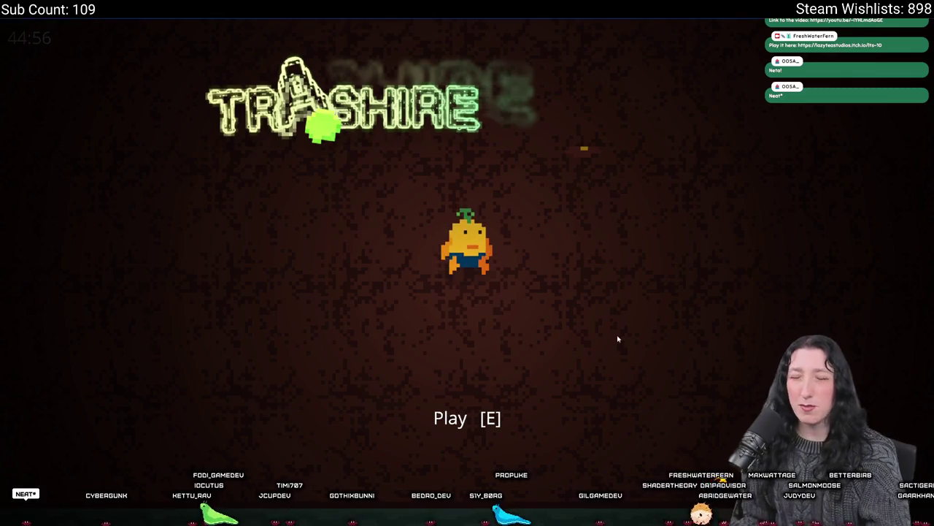
- Start a run, deliver the green trash item to the machine, then exit full screen and switch to Aseprite
{"action": "key", "text": "e"}
{"action": "key", "text": "s"}
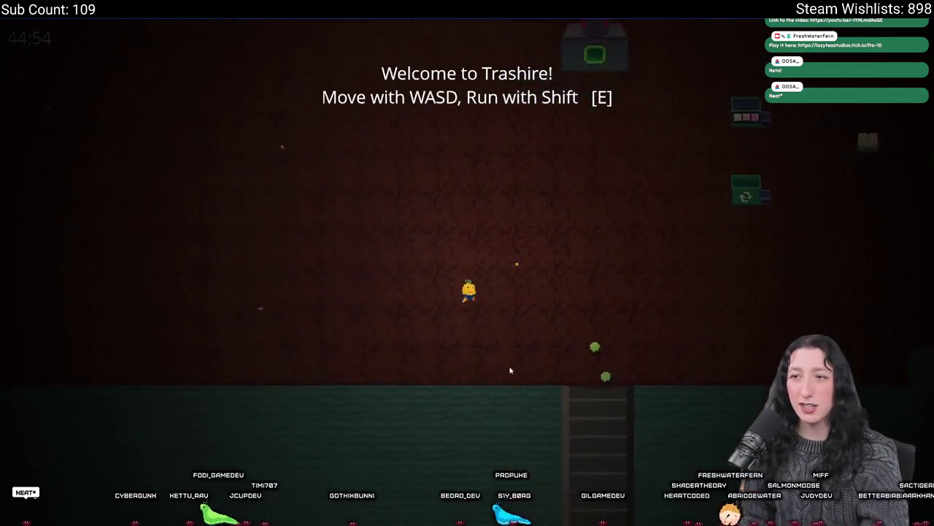
{"action": "key", "text": "d"}
{"action": "key", "text": "e"}
{"action": "key", "text": "w"}
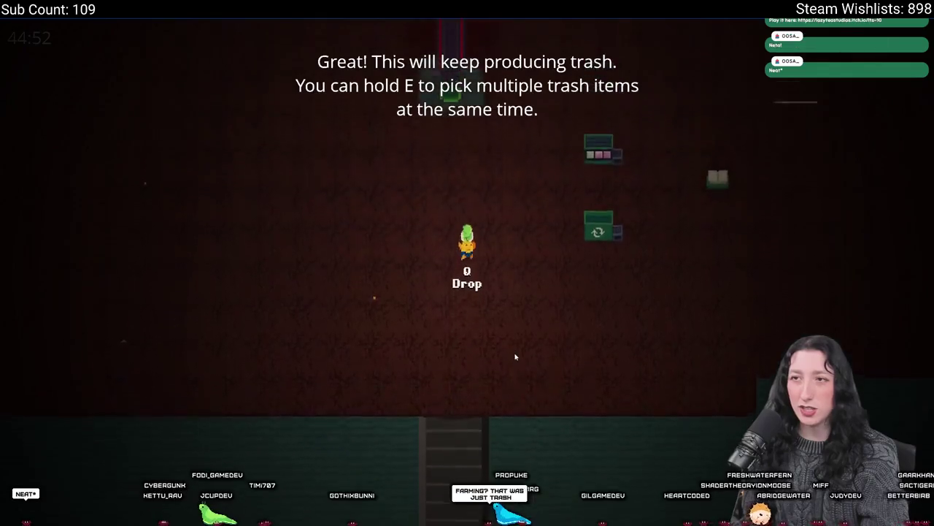
{"action": "key", "text": "w"}
{"action": "key", "text": "e"}
{"action": "key", "text": "s"}
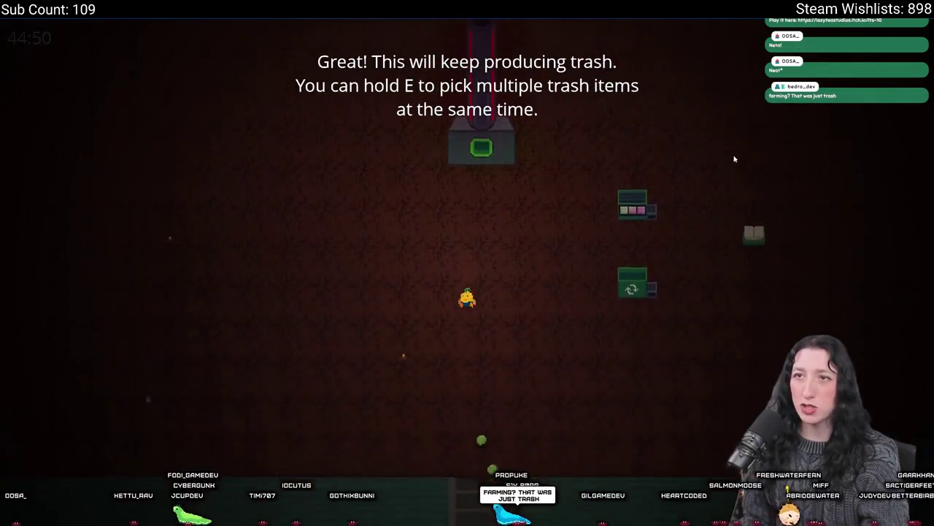
{"action": "key", "text": "Escape"}
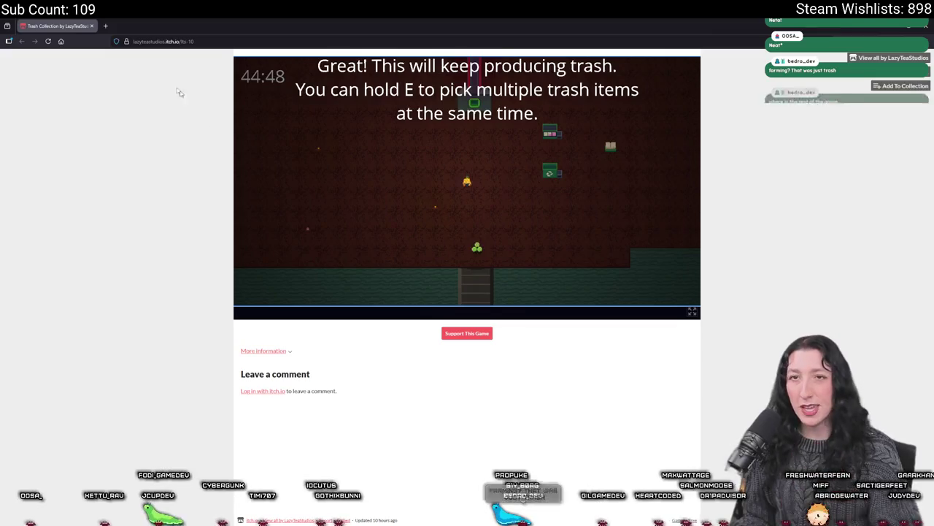
{"action": "key", "text": "alt+Tab"}
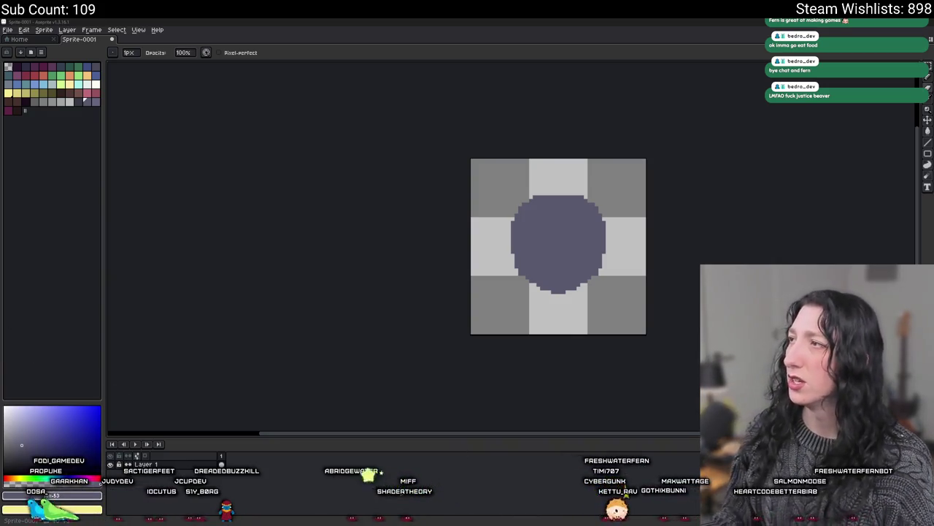
- Switch from Aseprite back to the browser showing the YouTube home feed
{"action": "key", "text": "alt+Tab"}
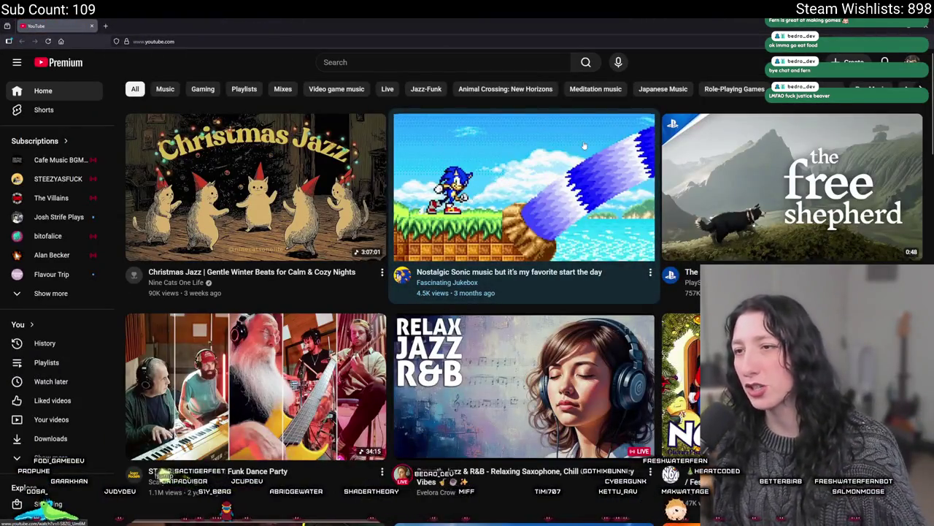
{"action": "scroll", "coordinate": [566, 438], "scroll_direction": "down", "scroll_amount": 5}
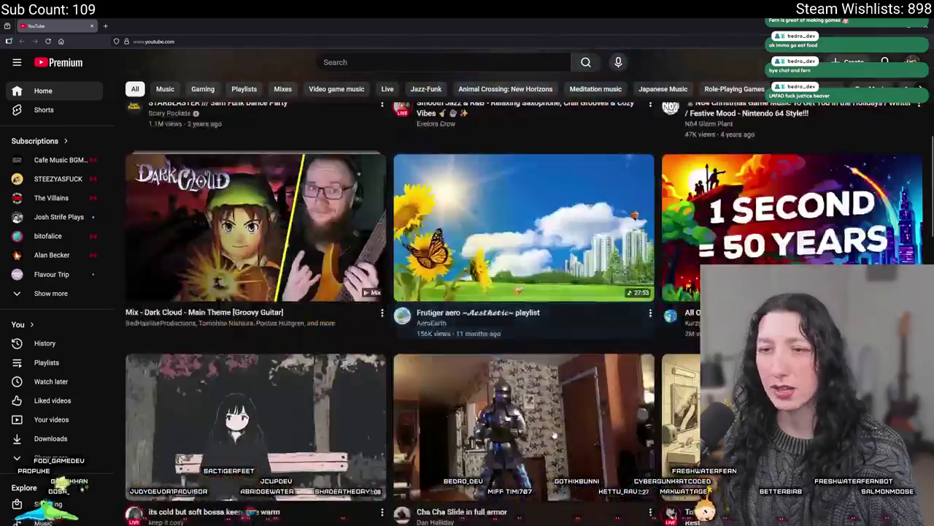
{"action": "scroll", "coordinate": [553, 274], "scroll_direction": "down", "scroll_amount": 4}
{"action": "scroll", "coordinate": [553, 274], "scroll_direction": "up", "scroll_amount": 2}
{"action": "scroll", "coordinate": [553, 275], "scroll_direction": "up", "scroll_amount": 3}
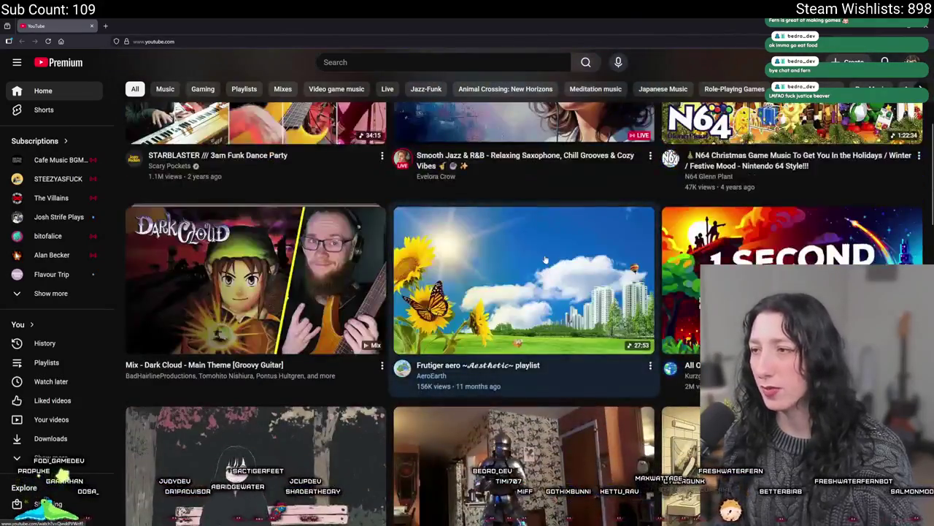
{"action": "scroll", "coordinate": [553, 274], "scroll_direction": "down", "scroll_amount": 2}
{"action": "scroll", "coordinate": [553, 274], "scroll_direction": "down", "scroll_amount": 2}
{"action": "scroll", "coordinate": [506, 342], "scroll_direction": "down", "scroll_amount": 2}
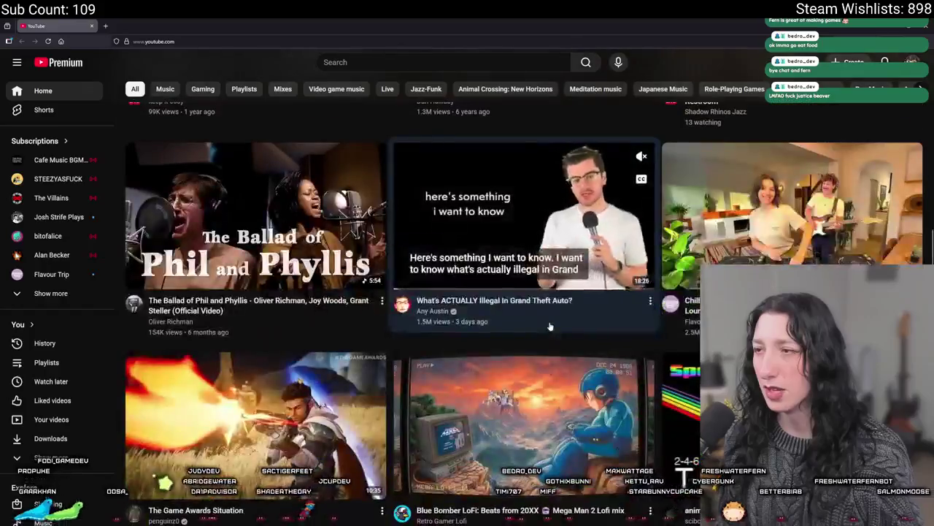
{"action": "scroll", "coordinate": [506, 341], "scroll_direction": "down", "scroll_amount": 3}
{"action": "scroll", "coordinate": [507, 342], "scroll_direction": "up", "scroll_amount": 10}
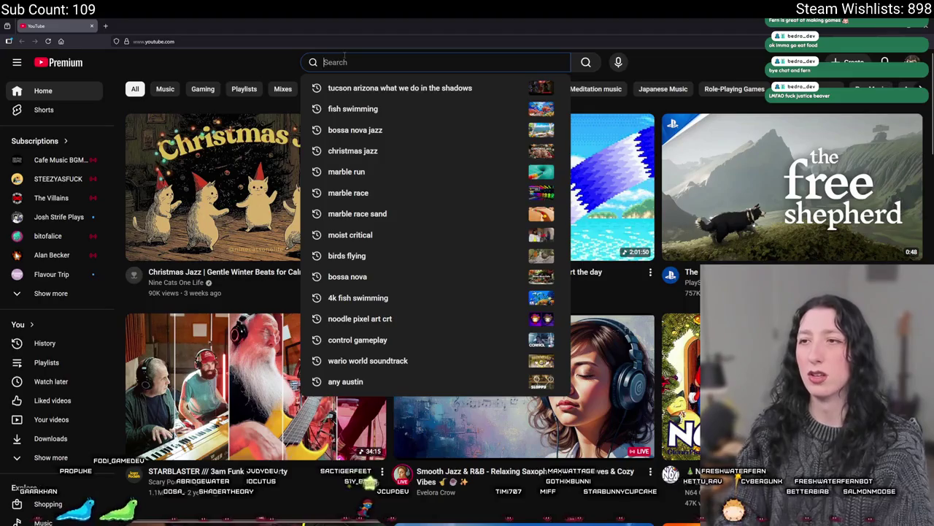
- Search YouTube for 'horses galloping in slow motion on the beach' and skim the results
{"action": "type", "text": "dogs "}
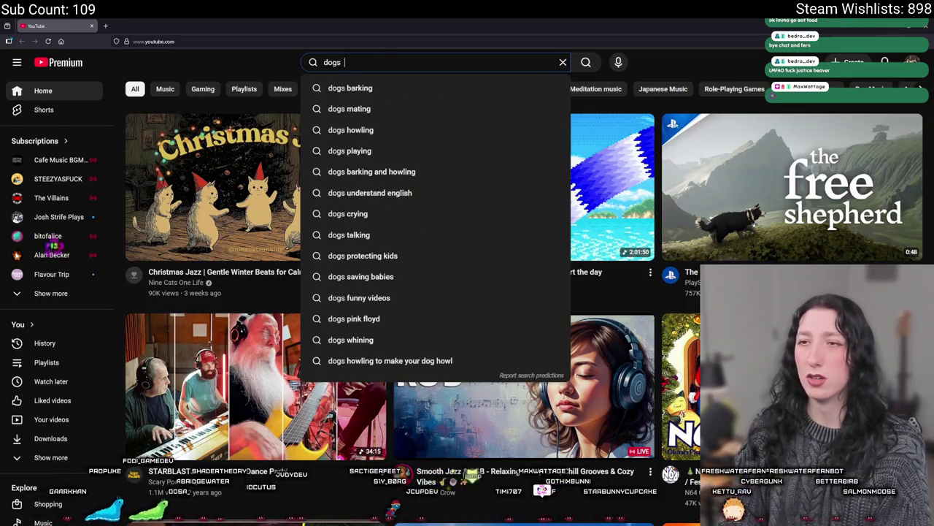
{"action": "type", "text": "horses"}
{"action": "type", "text": "gfal"}
{"action": "key", "text": "BackSpace"}
{"action": "key", "text": "BackSpace"}
{"action": "key", "text": "BackSpace"}
{"action": "type", "text": "aloo"}
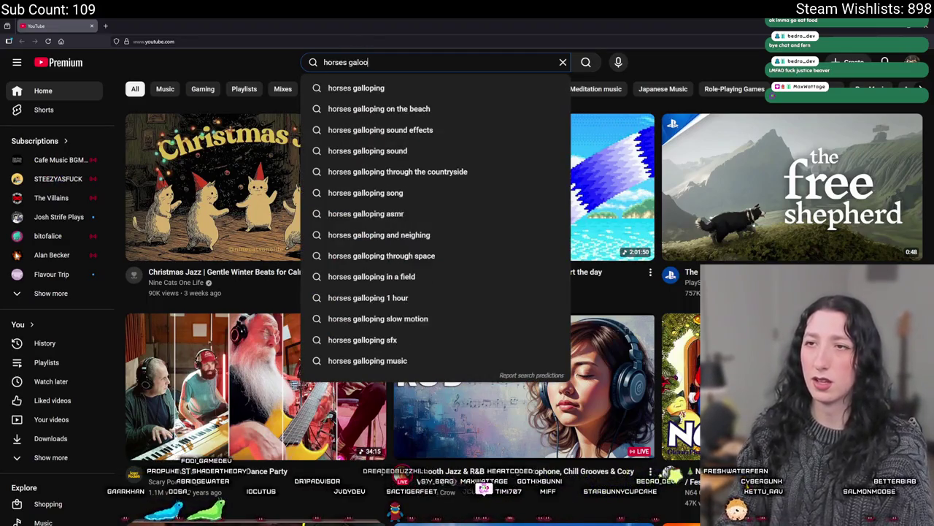
{"action": "type", "text": "low mo"}
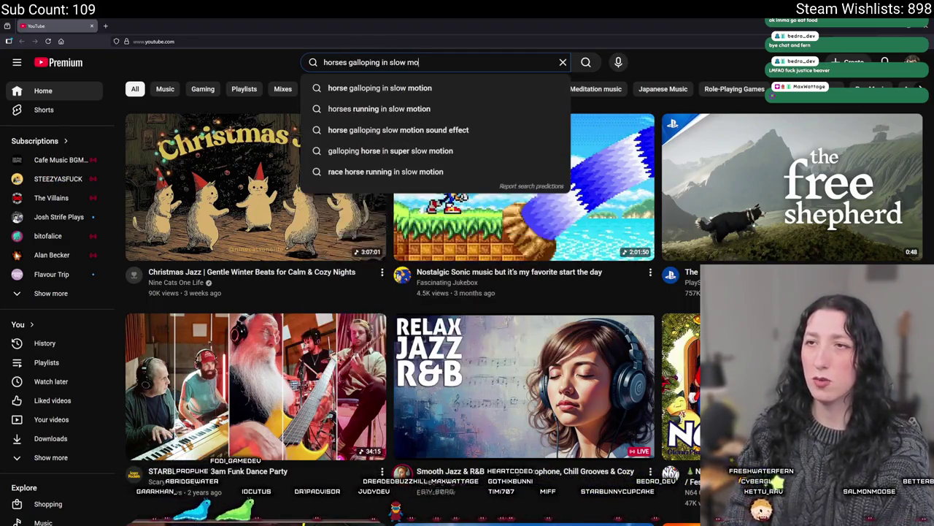
{"action": "type", "text": " the beach"}
{"action": "key", "text": "Return"}
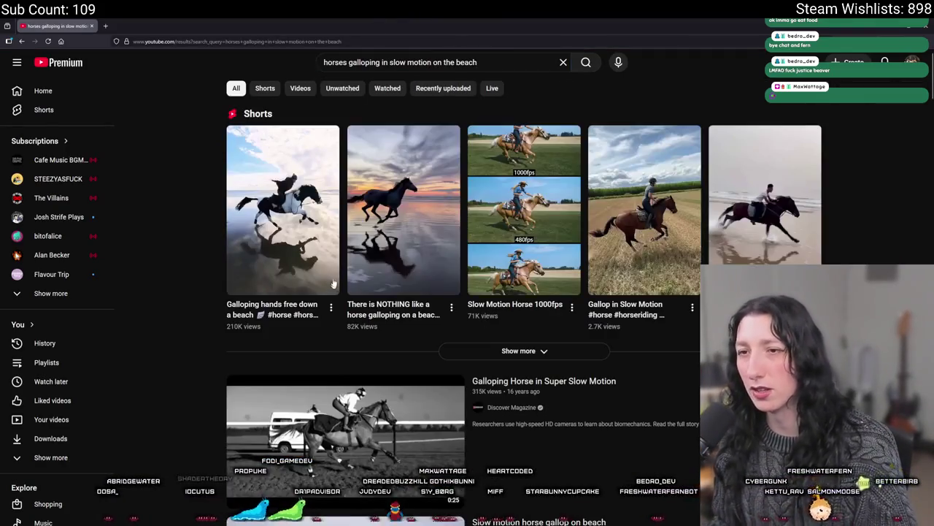
{"action": "scroll", "coordinate": [319, 331], "scroll_direction": "down", "scroll_amount": 3}
{"action": "scroll", "coordinate": [319, 330], "scroll_direction": "down", "scroll_amount": 2}
{"action": "scroll", "coordinate": [319, 331], "scroll_direction": "down", "scroll_amount": 4}
{"action": "scroll", "coordinate": [411, 211], "scroll_direction": "up", "scroll_amount": 1}
{"action": "scroll", "coordinate": [411, 211], "scroll_direction": "up", "scroll_amount": 2}
- Preview the 'WILD HORSE Running Free' video, then go back and browse further results
{"action": "left_click", "coordinate": [392, 218]}
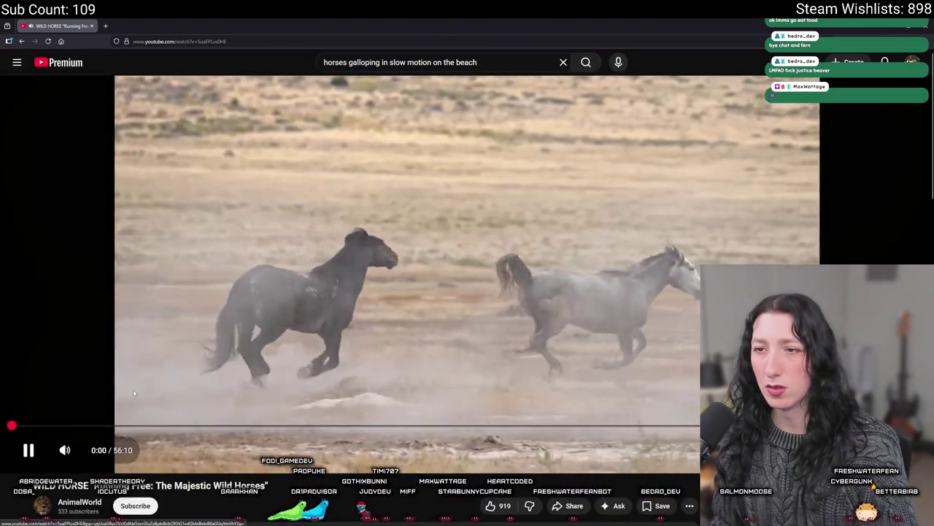
{"action": "key", "text": "alt+Left"}
{"action": "scroll", "coordinate": [309, 204], "scroll_direction": "down", "scroll_amount": 5}
{"action": "scroll", "coordinate": [309, 205], "scroll_direction": "down", "scroll_amount": 1}
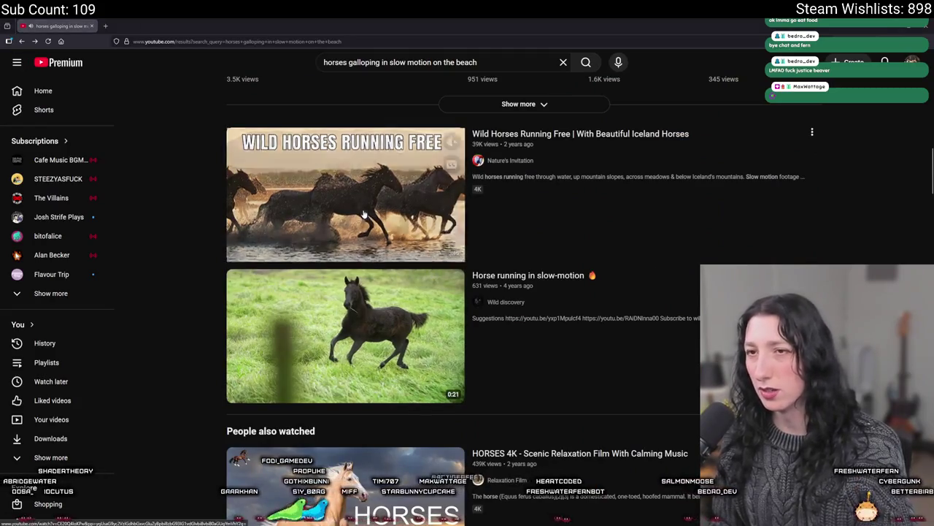
{"action": "scroll", "coordinate": [552, 302], "scroll_direction": "down", "scroll_amount": 2}
{"action": "scroll", "coordinate": [637, 361], "scroll_direction": "down", "scroll_amount": 1}
- Play 'HORSES 4K Scenic Relaxation Film' from about 3:19 in full screen
{"action": "left_click", "coordinate": [637, 361]}
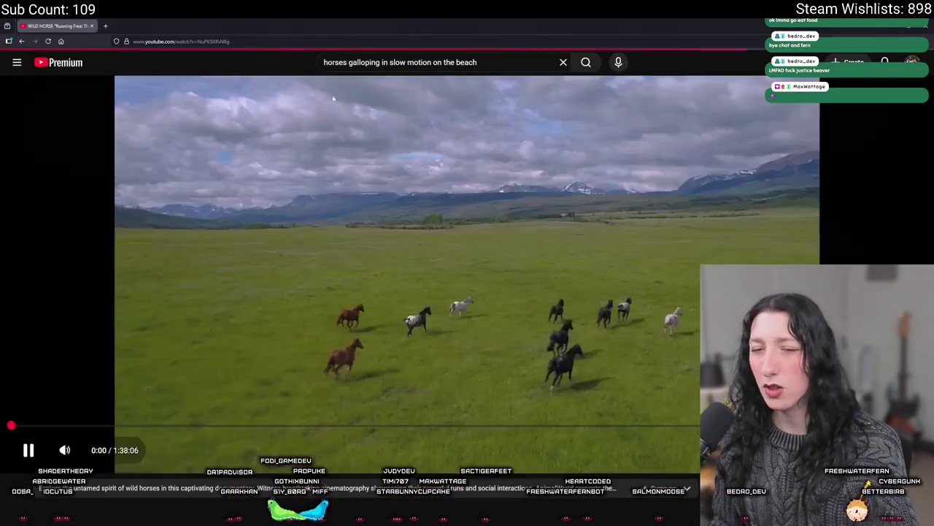
{"action": "left_click_drag", "start_coordinate": [11, 425], "coordinate": [403, 422]}
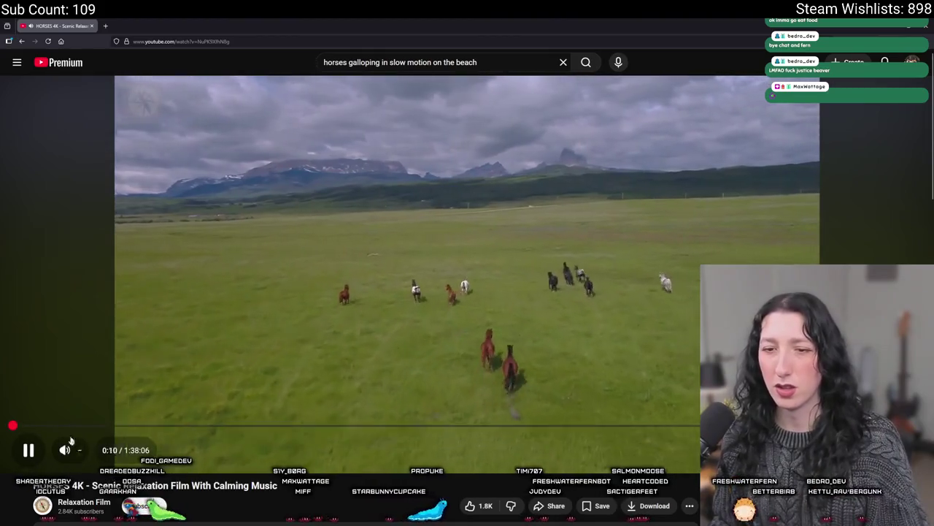
{"action": "left_click", "coordinate": [42, 425]}
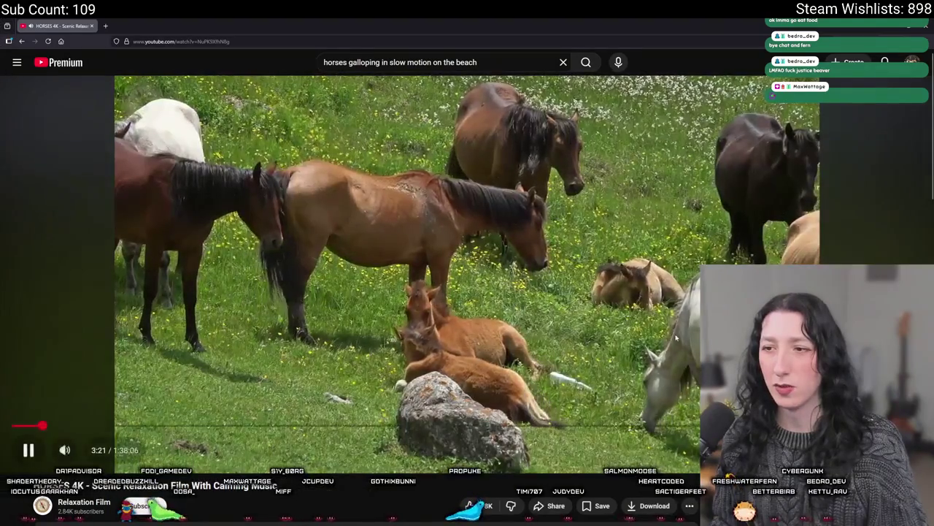
{"action": "key", "text": "f"}
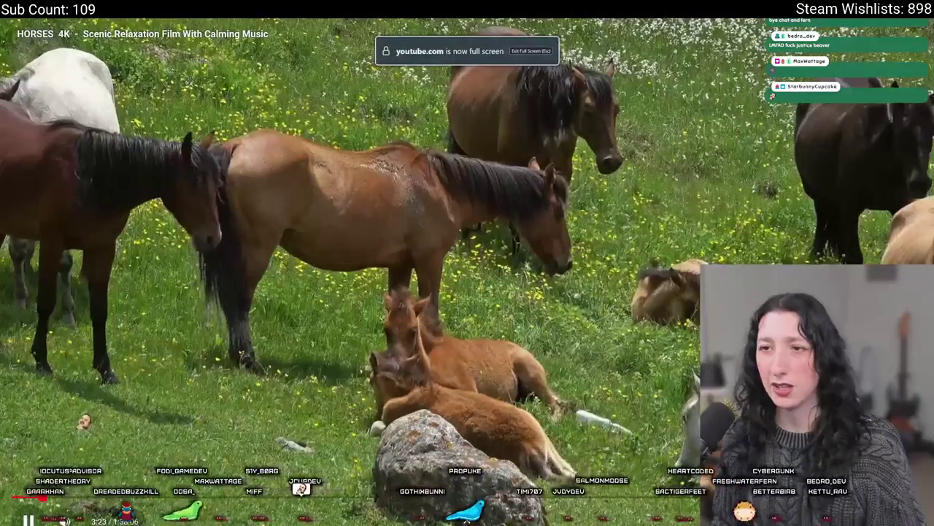
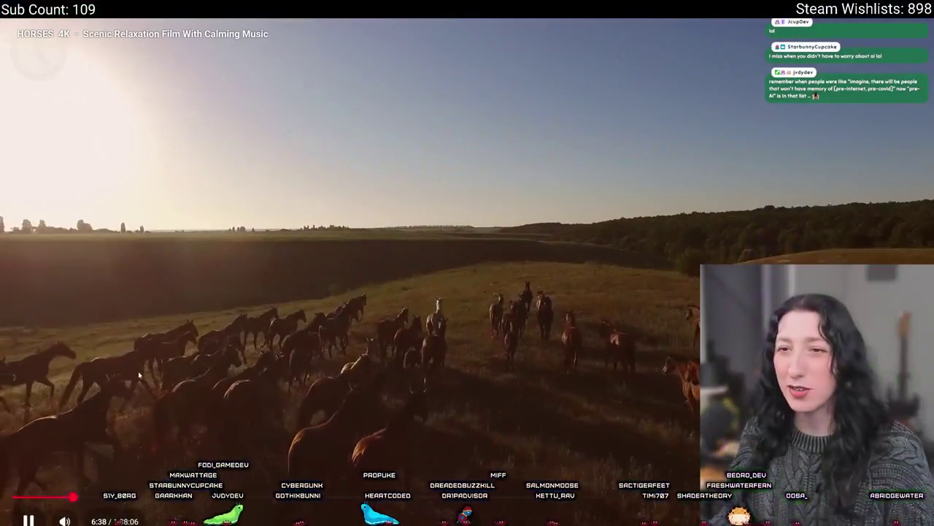
- Pause the horses video, leave fullscreen and return to the slate circle sprite in Aseprite
{"action": "left_click", "coordinate": [138, 370]}
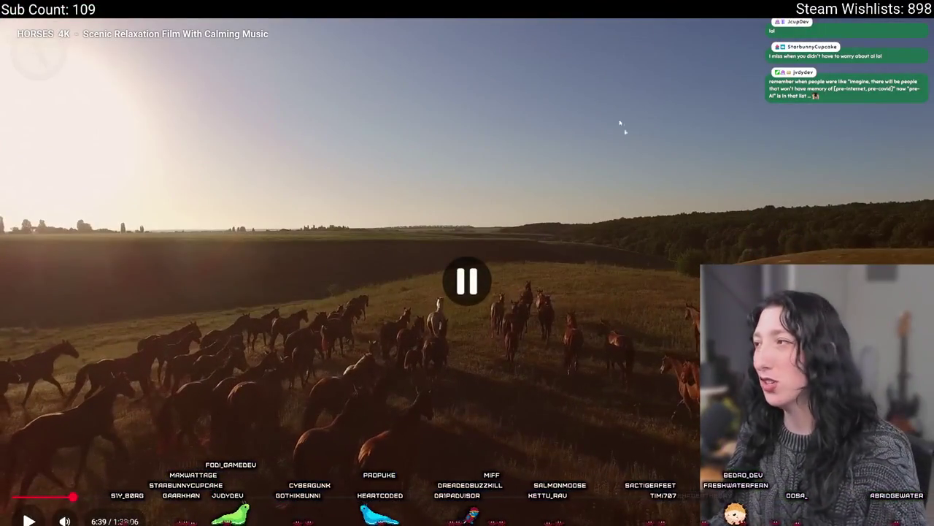
{"action": "key", "text": "Escape"}
{"action": "key", "text": "alt+Tab"}
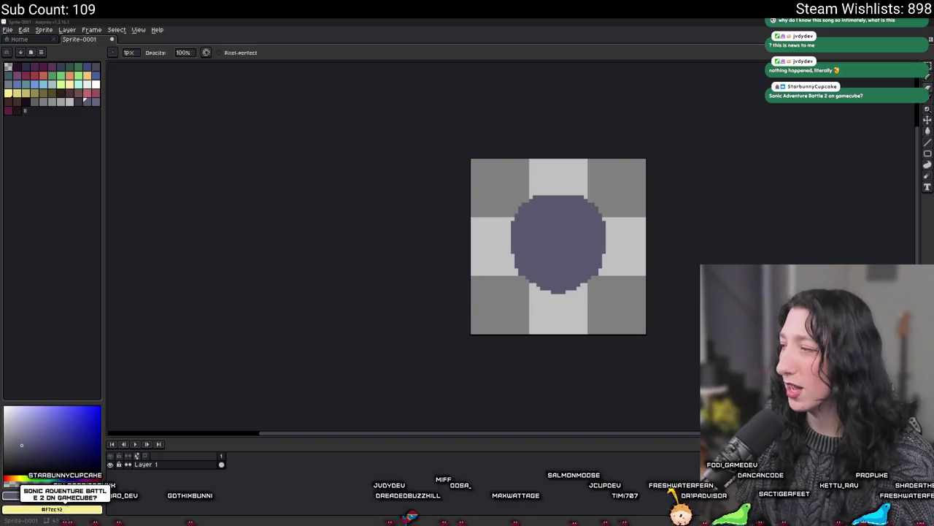
{"action": "key", "text": "alt+Tab"}
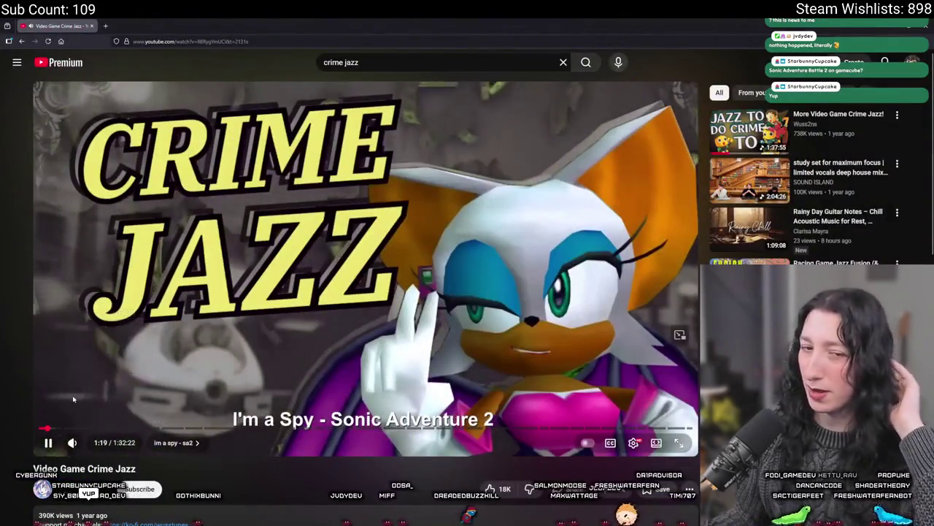
{"action": "key", "text": "alt+Tab"}
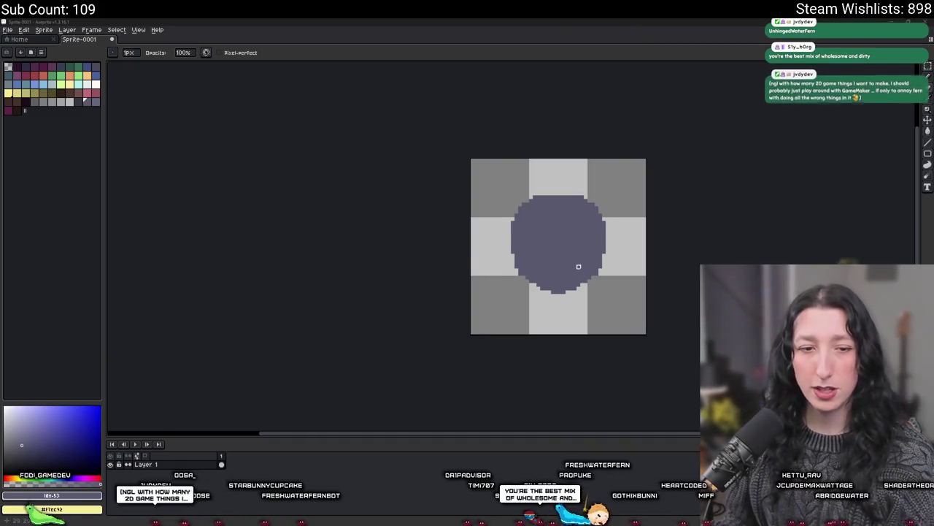
- Eyedrop the dark colour and draw the left eye as a block of dark pixels
{"action": "left_click_drag", "start_coordinate": [567, 249], "coordinate": [427, 248]}
{"action": "scroll", "coordinate": [427, 248], "scroll_direction": "up", "scroll_amount": 3}
{"action": "key", "text": "i"}
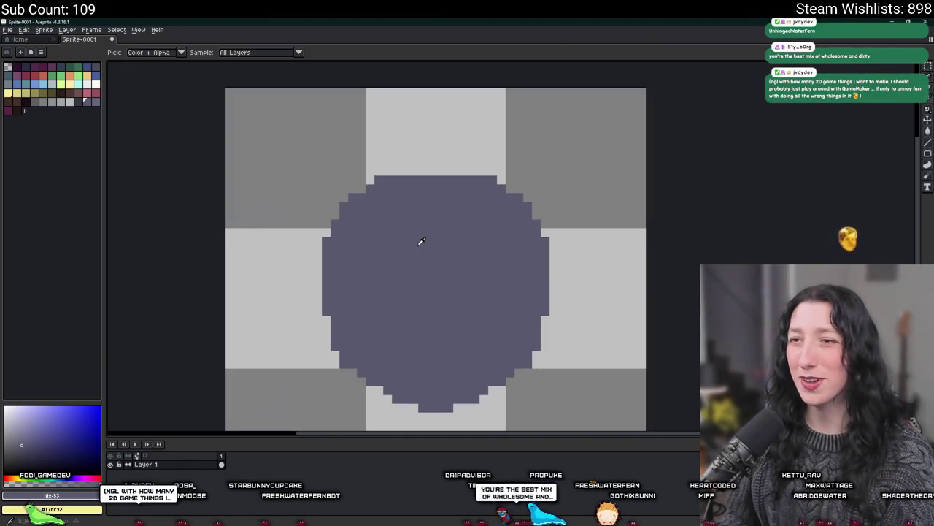
{"action": "left_click", "coordinate": [81, 102]}
{"action": "key", "text": "b"}
{"action": "scroll", "coordinate": [394, 198], "scroll_direction": "up", "scroll_amount": 2}
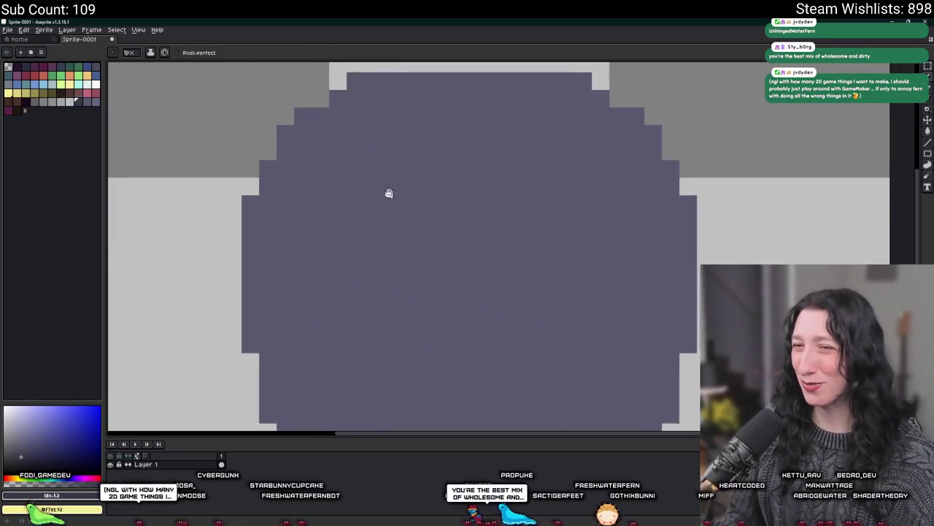
{"action": "mouse_move", "coordinate": [385, 202]}
{"action": "left_mouse_down"}
{"action": "mouse_move", "coordinate": [421, 202]}
{"action": "mouse_move", "coordinate": [393, 232]}
{"action": "left_mouse_up"}
{"action": "scroll", "coordinate": [409, 208], "scroll_direction": "down", "scroll_amount": 2}
{"action": "scroll", "coordinate": [387, 202], "scroll_direction": "up", "scroll_amount": 1}
{"action": "scroll", "coordinate": [401, 220], "scroll_direction": "down", "scroll_amount": 3}
{"action": "scroll", "coordinate": [406, 214], "scroll_direction": "up", "scroll_amount": 3}
{"action": "scroll", "coordinate": [407, 202], "scroll_direction": "up", "scroll_amount": 2}
- Shift the eye two pixels left and copy it onto the face's right side, nudged further right
{"action": "key", "text": "m"}
{"action": "key", "text": "Left"}
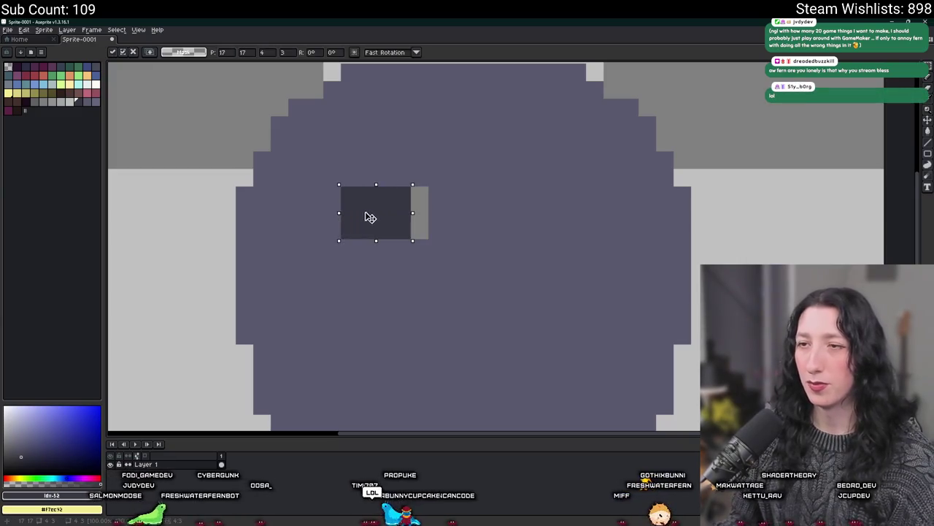
{"action": "key", "text": "Left"}
{"action": "key", "text": "ctrl+d"}
{"action": "key", "text": "ctrl+shift+d"}
{"action": "mouse_move", "coordinate": [358, 212]}
{"action": "left_mouse_down"}
{"action": "mouse_move", "coordinate": [639, 212]}
{"action": "mouse_move", "coordinate": [587, 213]}
{"action": "mouse_move", "coordinate": [603, 213]}
{"action": "left_mouse_up"}
{"action": "key", "text": "ctrl+d"}
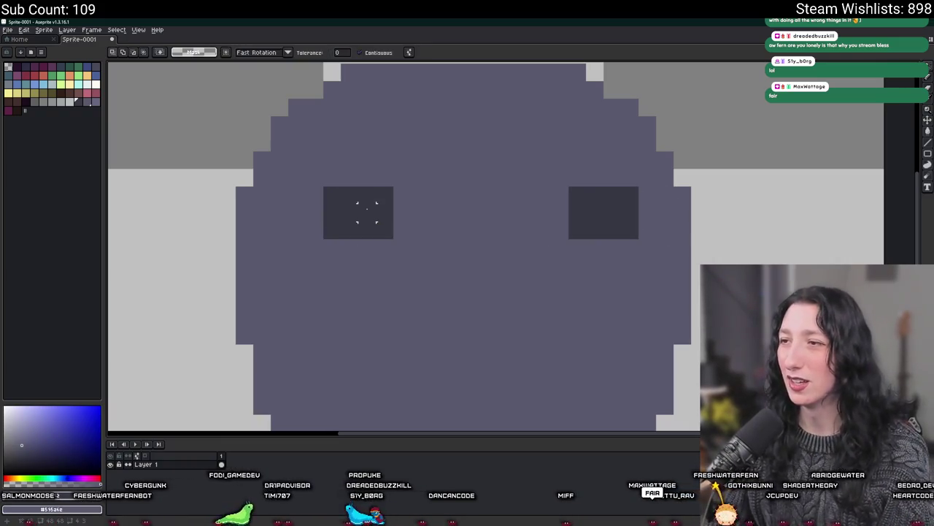
{"action": "scroll", "coordinate": [442, 205], "scroll_direction": "down", "scroll_amount": 2}
{"action": "key", "text": "Right"}
{"action": "key", "text": "Right"}
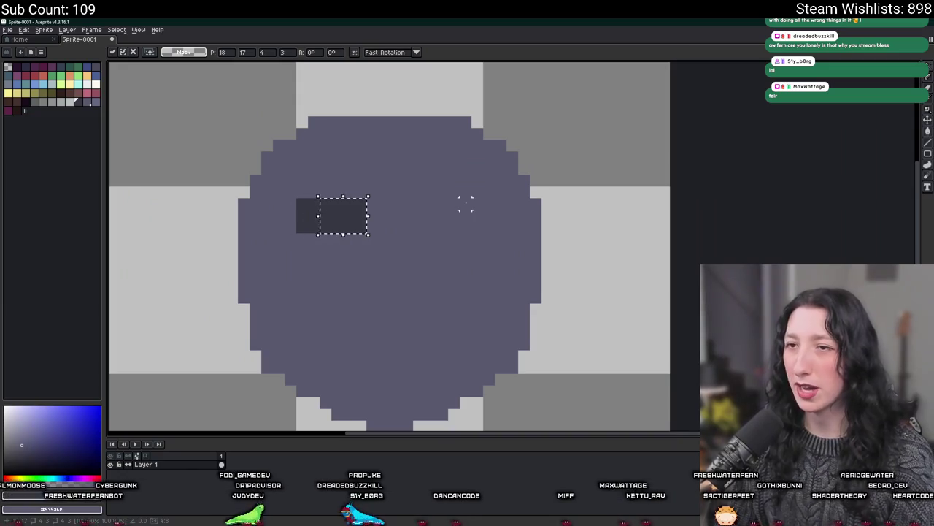
{"action": "key", "text": "Right"}
{"action": "key", "text": "Right"}
{"action": "key", "text": "Right"}
{"action": "key", "text": "Right"}
{"action": "key", "text": "Right"}
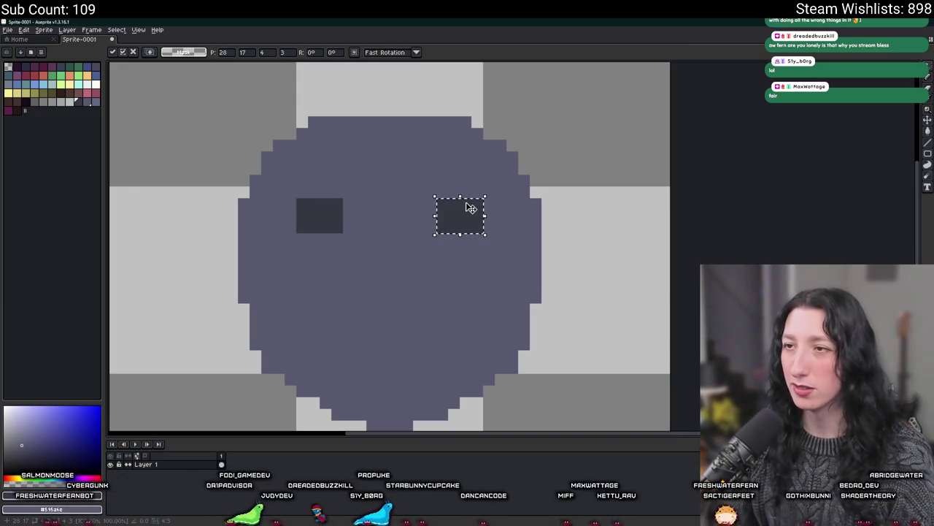
{"action": "scroll", "coordinate": [471, 209], "scroll_direction": "down", "scroll_amount": 1}
{"action": "scroll", "coordinate": [444, 255], "scroll_direction": "down", "scroll_amount": 2}
- Refine both eyes with the pencil, adding a narrower dark row under each and undoing a stray pixel
{"action": "key", "text": "b"}
{"action": "scroll", "coordinate": [414, 235], "scroll_direction": "up", "scroll_amount": 3}
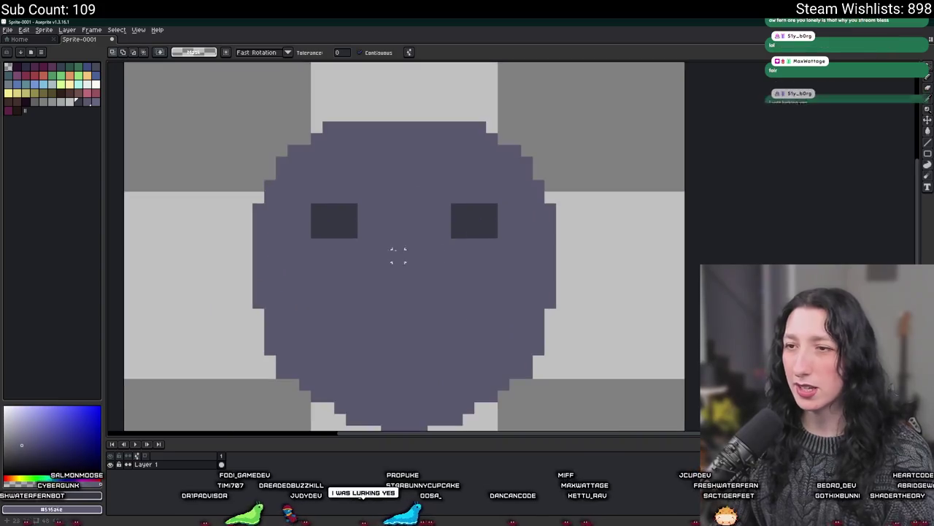
{"action": "scroll", "coordinate": [360, 202], "scroll_direction": "up", "scroll_amount": 2}
{"action": "scroll", "coordinate": [536, 201], "scroll_direction": "down", "scroll_amount": 7}
{"action": "scroll", "coordinate": [535, 219], "scroll_direction": "down", "scroll_amount": 1}
{"action": "scroll", "coordinate": [534, 241], "scroll_direction": "up", "scroll_amount": 4}
{"action": "key", "text": "v"}
{"action": "key", "text": "b"}
{"action": "scroll", "coordinate": [537, 226], "scroll_direction": "up", "scroll_amount": 2}
{"action": "scroll", "coordinate": [584, 190], "scroll_direction": "up", "scroll_amount": 2}
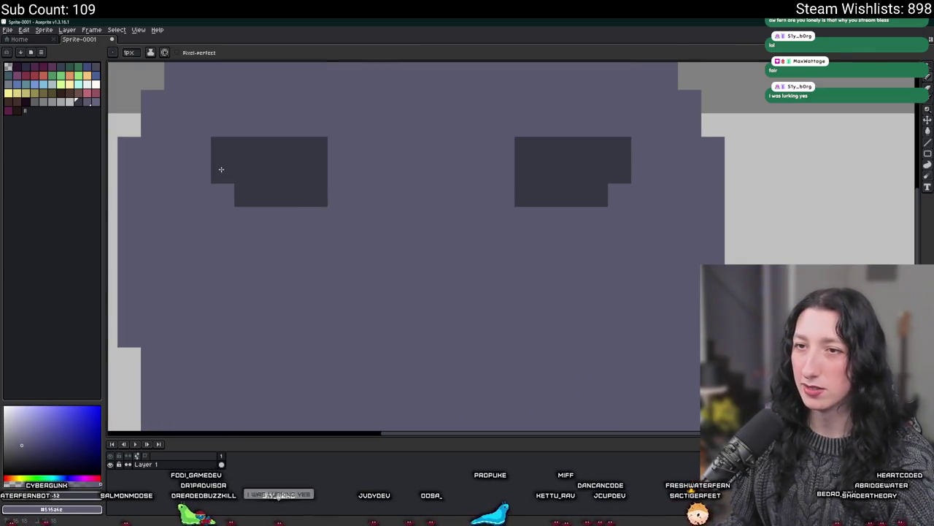
{"action": "scroll", "coordinate": [221, 169], "scroll_direction": "down", "scroll_amount": 4}
{"action": "scroll", "coordinate": [250, 194], "scroll_direction": "up", "scroll_amount": 1}
{"action": "scroll", "coordinate": [260, 197], "scroll_direction": "up", "scroll_amount": 2}
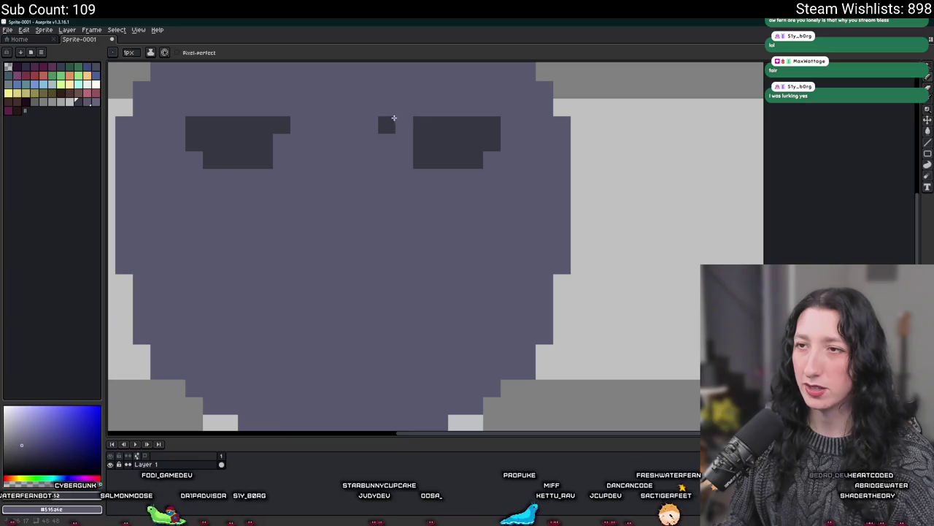
{"action": "scroll", "coordinate": [392, 120], "scroll_direction": "down", "scroll_amount": 1}
{"action": "scroll", "coordinate": [395, 161], "scroll_direction": "down", "scroll_amount": 5}
{"action": "scroll", "coordinate": [398, 166], "scroll_direction": "up", "scroll_amount": 2}
{"action": "key", "text": "ctrl+z"}
{"action": "key", "text": "v"}
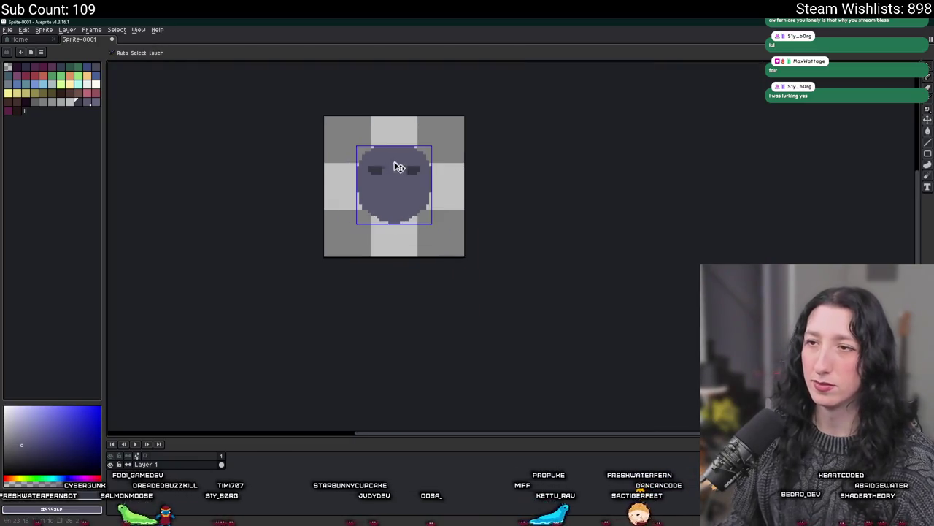
{"action": "key", "text": "b"}
{"action": "scroll", "coordinate": [387, 174], "scroll_direction": "up", "scroll_amount": 3}
{"action": "scroll", "coordinate": [394, 177], "scroll_direction": "up", "scroll_amount": 2}
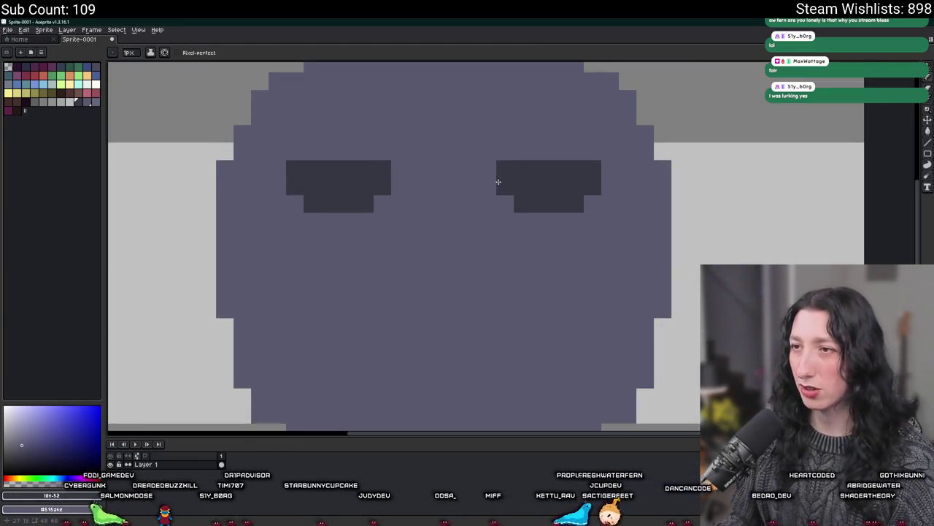
{"action": "scroll", "coordinate": [498, 182], "scroll_direction": "down", "scroll_amount": 4}
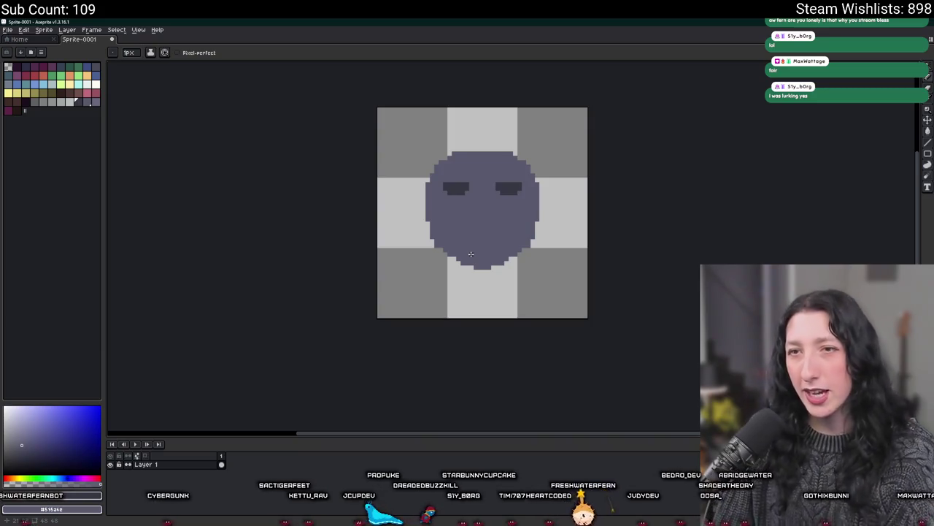
- Trim the top-corner pixels off both eyes, discarding trial nose and chin pixels
{"action": "scroll", "coordinate": [471, 254], "scroll_direction": "up", "scroll_amount": 2}
{"action": "scroll", "coordinate": [465, 139], "scroll_direction": "up", "scroll_amount": 2}
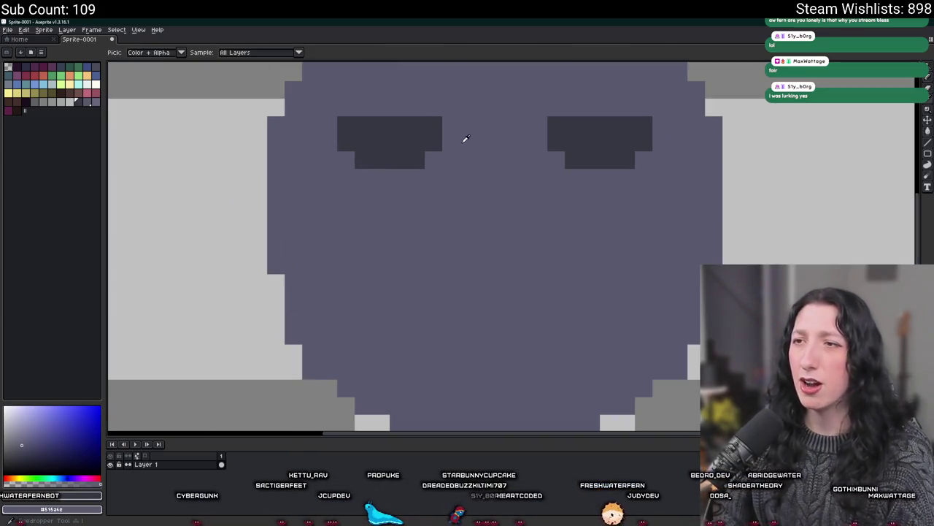
{"action": "scroll", "coordinate": [478, 190], "scroll_direction": "up", "scroll_amount": 1}
{"action": "scroll", "coordinate": [419, 134], "scroll_direction": "up", "scroll_amount": 1}
{"action": "left_click_drag", "start_coordinate": [313, 183], "coordinate": [313, 212]}
{"action": "scroll", "coordinate": [314, 184], "scroll_direction": "down", "scroll_amount": 1}
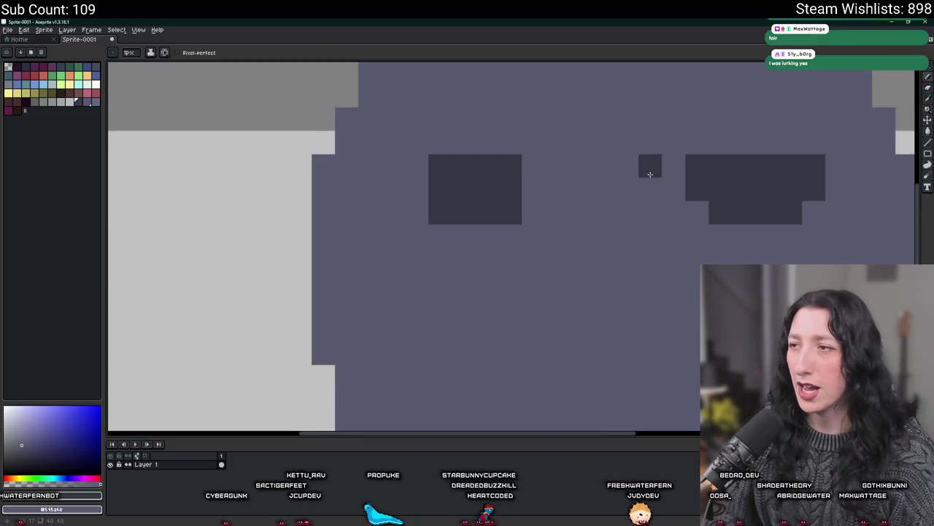
{"action": "left_click_drag", "start_coordinate": [594, 170], "coordinate": [610, 193]}
{"action": "left_click", "coordinate": [724, 169]}
{"action": "scroll", "coordinate": [726, 203], "scroll_direction": "down", "scroll_amount": 1}
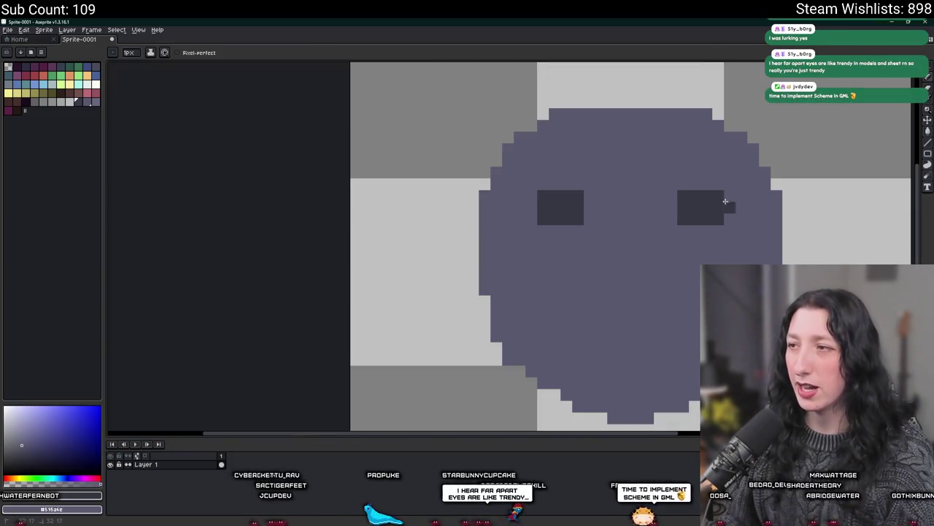
{"action": "scroll", "coordinate": [616, 202], "scroll_direction": "down", "scroll_amount": 1}
{"action": "left_click", "coordinate": [541, 211]}
{"action": "key", "text": "ctrl+z"}
{"action": "left_click", "coordinate": [408, 309]}
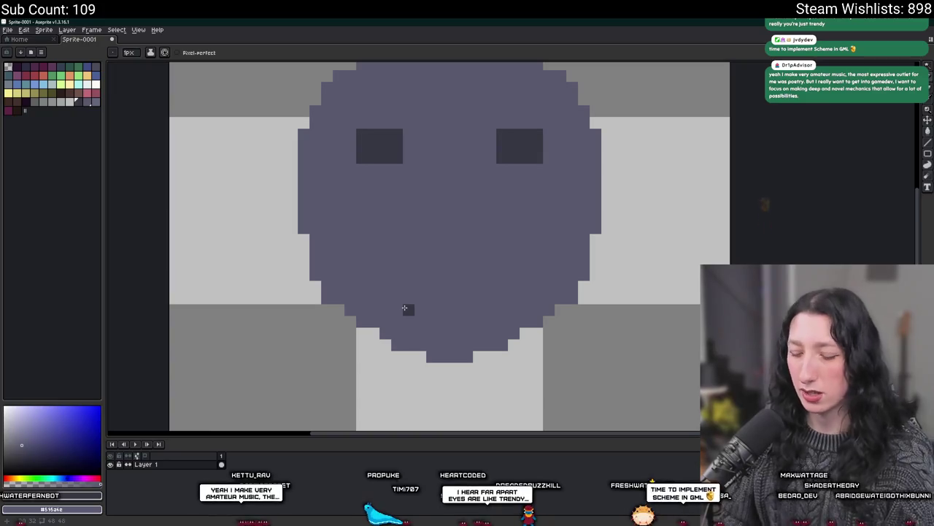
{"action": "scroll", "coordinate": [404, 308], "scroll_direction": "down", "scroll_amount": 1}
{"action": "key", "text": "ctrl+z"}
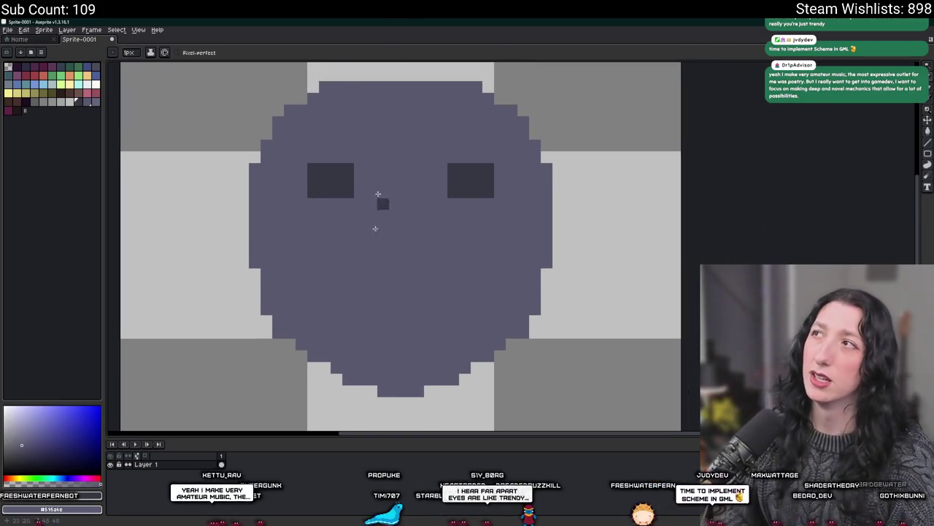
{"action": "scroll", "coordinate": [370, 270], "scroll_direction": "down", "scroll_amount": 1}
{"action": "scroll", "coordinate": [370, 270], "scroll_direction": "up", "scroll_amount": 3}
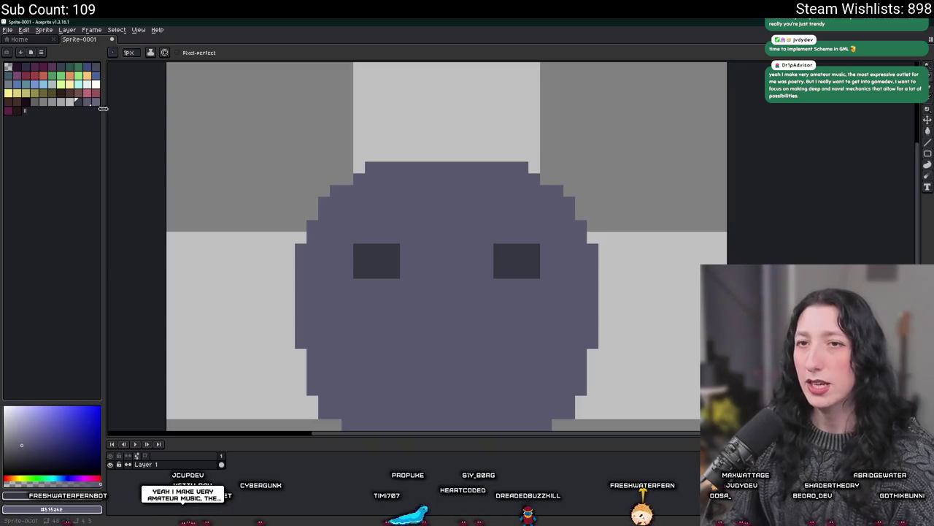
{"action": "scroll", "coordinate": [340, 247], "scroll_direction": "up", "scroll_amount": 1}
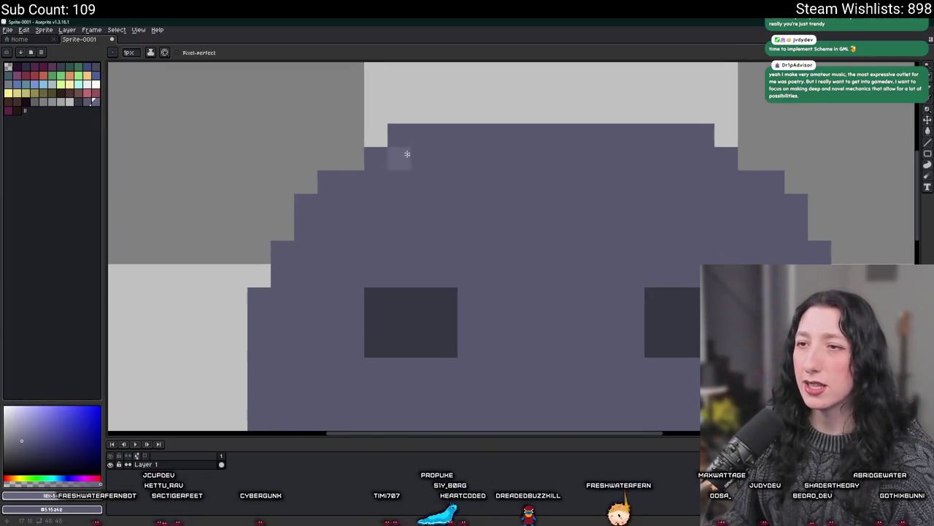
- Paint a lighter highlight row across the head's top and down its upper-right edge
{"action": "left_click", "coordinate": [400, 135]}
{"action": "left_click", "coordinate": [687, 138], "text": "shift"}
{"action": "left_click_drag", "start_coordinate": [721, 155], "coordinate": [757, 181]}
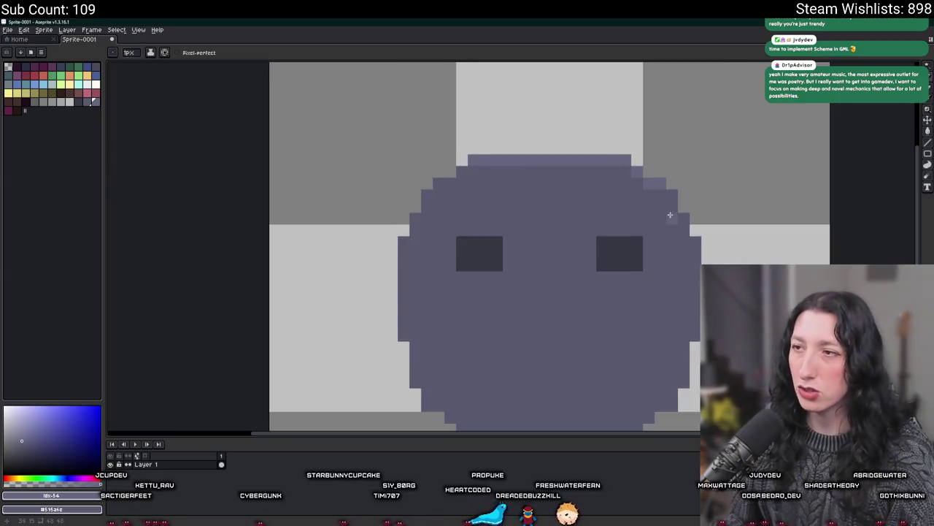
{"action": "scroll", "coordinate": [493, 182], "scroll_direction": "down", "scroll_amount": 2}
{"action": "scroll", "coordinate": [668, 208], "scroll_direction": "up", "scroll_amount": 2}
{"action": "left_click_drag", "start_coordinate": [662, 179], "coordinate": [703, 260]}
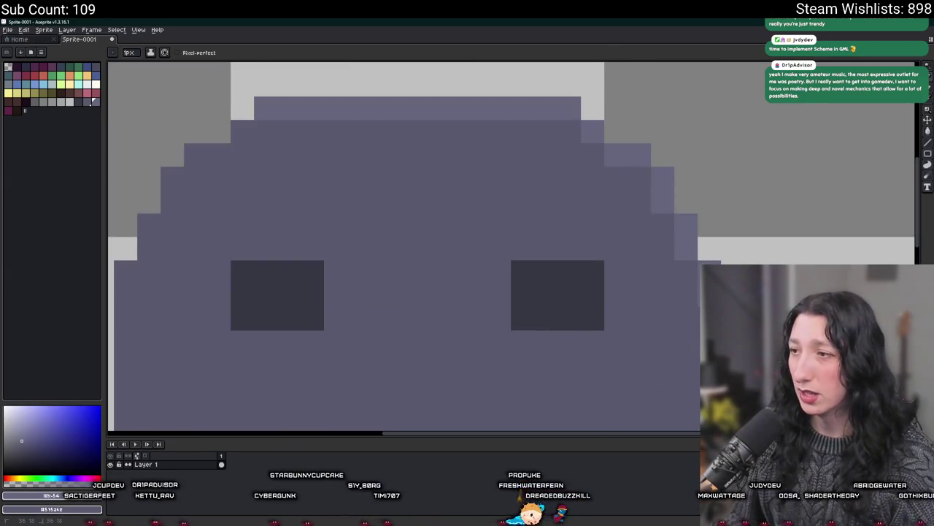
{"action": "scroll", "coordinate": [599, 268], "scroll_direction": "down", "scroll_amount": 5}
{"action": "scroll", "coordinate": [600, 268], "scroll_direction": "up", "scroll_amount": 4}
{"action": "scroll", "coordinate": [685, 276], "scroll_direction": "down", "scroll_amount": 4}
{"action": "scroll", "coordinate": [690, 256], "scroll_direction": "up", "scroll_amount": 3}
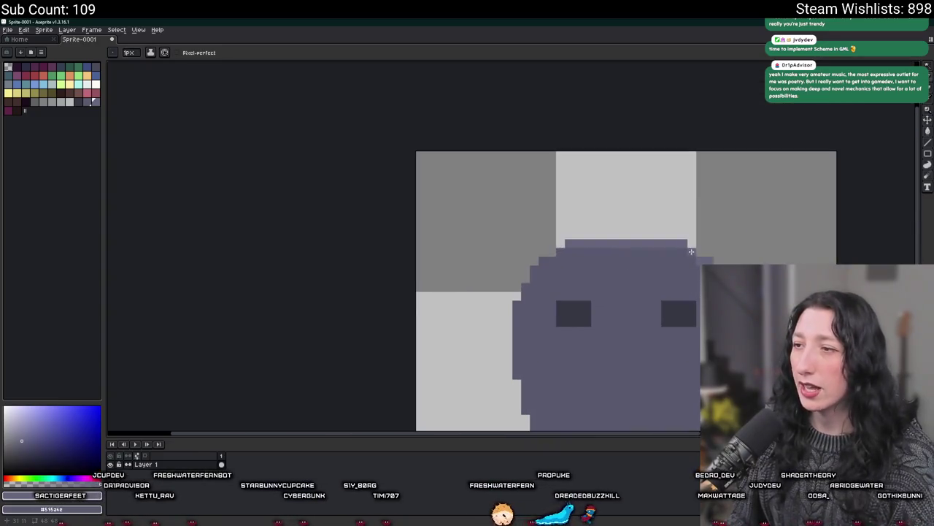
{"action": "scroll", "coordinate": [692, 251], "scroll_direction": "up", "scroll_amount": 2}
- Extend the lighter highlight as a pixel staircase along the face's right rim
{"action": "left_click_drag", "start_coordinate": [659, 254], "coordinate": [638, 254]}
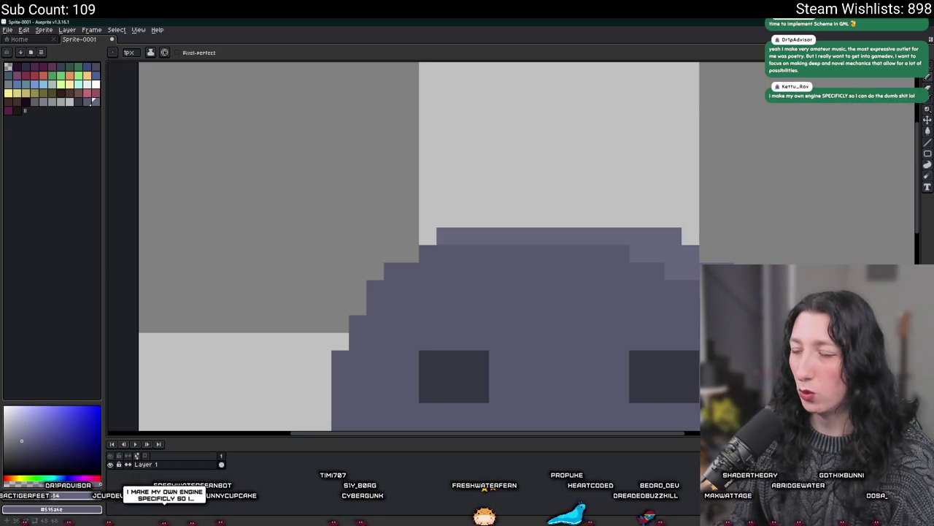
{"action": "left_click", "coordinate": [690, 289]}
{"action": "left_click", "coordinate": [656, 272]}
{"action": "left_click", "coordinate": [618, 249]}
{"action": "left_click_drag", "start_coordinate": [568, 253], "coordinate": [553, 248]}
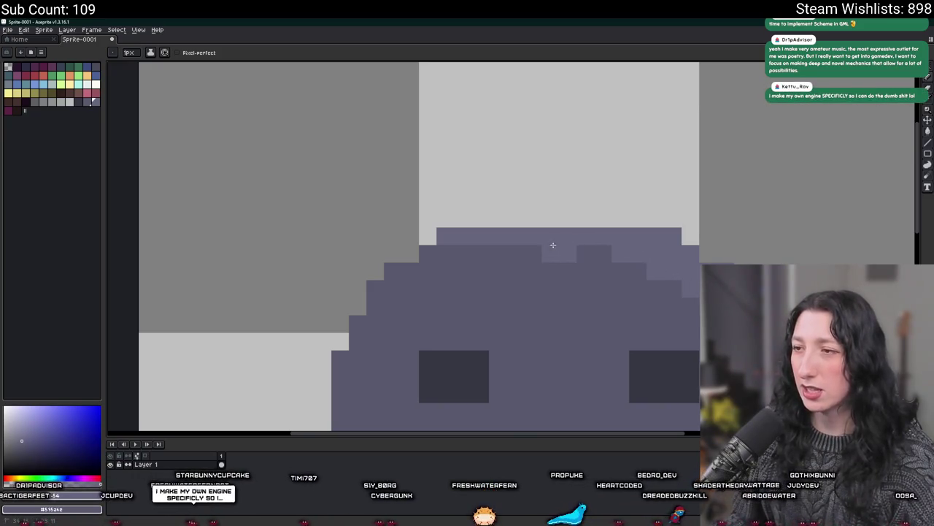
{"action": "left_click", "coordinate": [594, 254]}
{"action": "scroll", "coordinate": [579, 266], "scroll_direction": "down", "scroll_amount": 4}
{"action": "scroll", "coordinate": [647, 290], "scroll_direction": "down", "scroll_amount": 2}
{"action": "left_click_drag", "start_coordinate": [680, 258], "coordinate": [546, 259]}
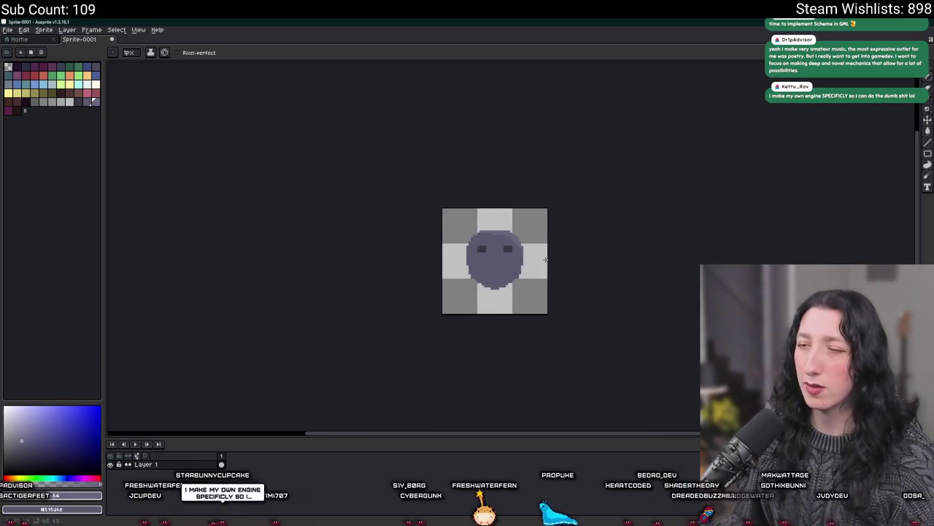
{"action": "scroll", "coordinate": [546, 259], "scroll_direction": "down", "scroll_amount": 1}
{"action": "scroll", "coordinate": [512, 255], "scroll_direction": "up", "scroll_amount": 1}
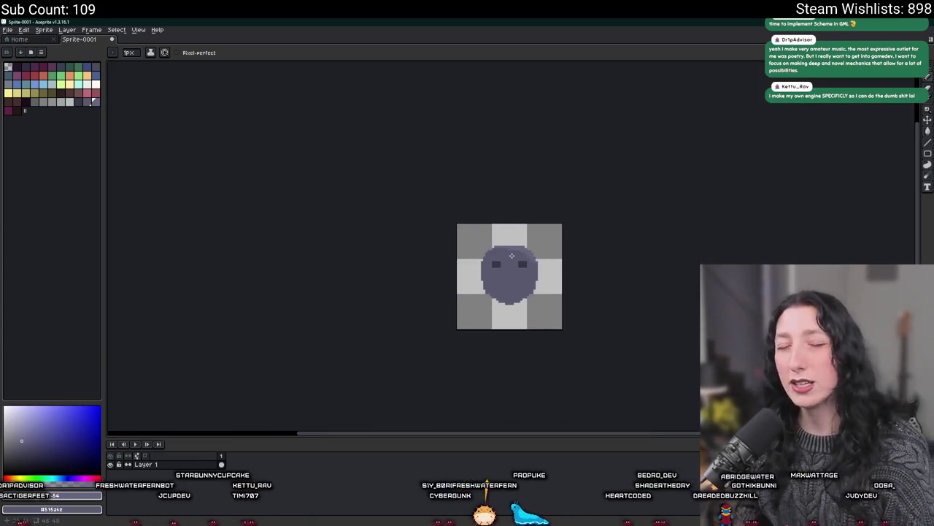
- Eyedrop the dark eye colour and place the first outline pixels on the lower-left edge
{"action": "key", "text": "i"}
{"action": "scroll", "coordinate": [512, 259], "scroll_direction": "up", "scroll_amount": 2}
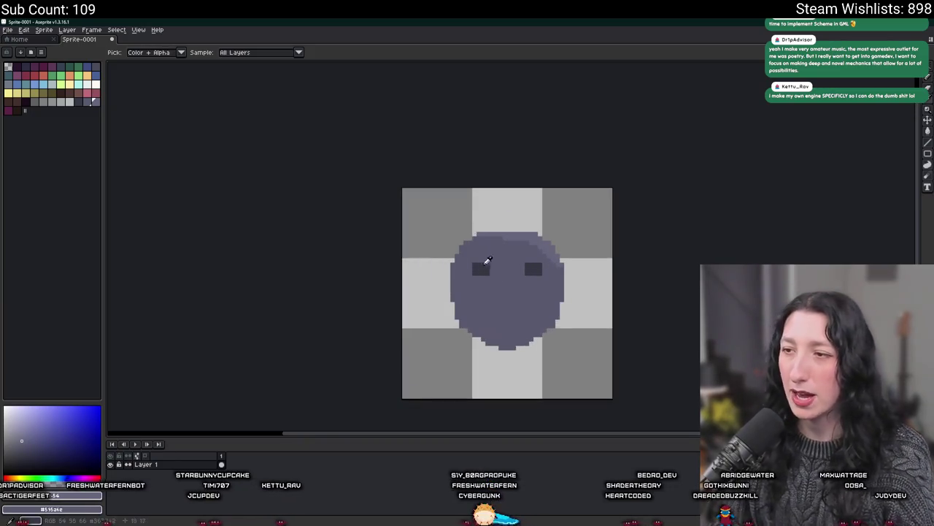
{"action": "left_click", "coordinate": [487, 267]}
{"action": "key", "text": "b"}
{"action": "scroll", "coordinate": [476, 284], "scroll_direction": "up", "scroll_amount": 2}
{"action": "scroll", "coordinate": [411, 298], "scroll_direction": "up", "scroll_amount": 2}
{"action": "scroll", "coordinate": [372, 231], "scroll_direction": "up", "scroll_amount": 2}
{"action": "left_click", "coordinate": [317, 187]}
{"action": "left_click", "coordinate": [352, 257]}
{"action": "left_click", "coordinate": [387, 257]}
{"action": "left_click", "coordinate": [352, 222]}
- Extend the dark stepped outline down the lower-left edge and along the chin
{"action": "left_click_drag", "start_coordinate": [484, 338], "coordinate": [333, 291]}
{"action": "left_click", "coordinate": [270, 244]}
{"action": "left_click", "coordinate": [305, 246]}
{"action": "left_click", "coordinate": [305, 281]}
{"action": "left_click", "coordinate": [340, 282]}
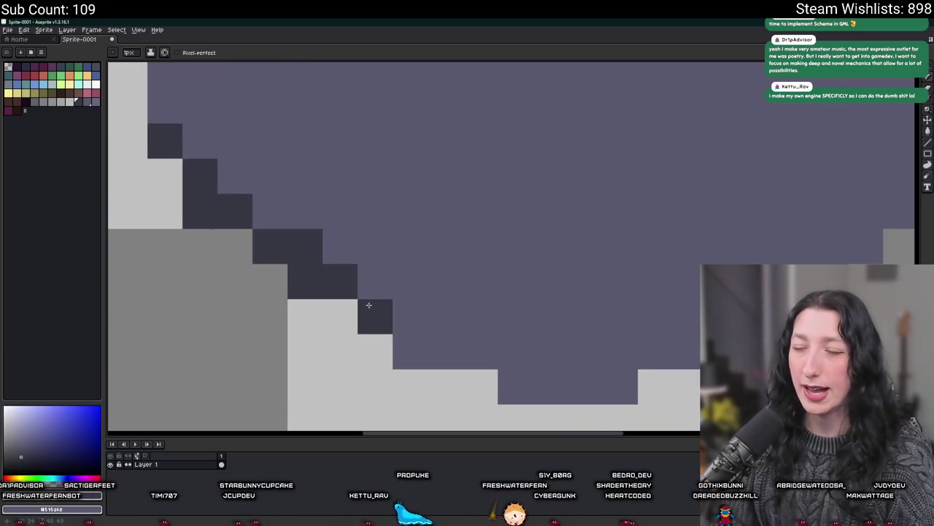
{"action": "left_click_drag", "start_coordinate": [411, 352], "coordinate": [482, 359]}
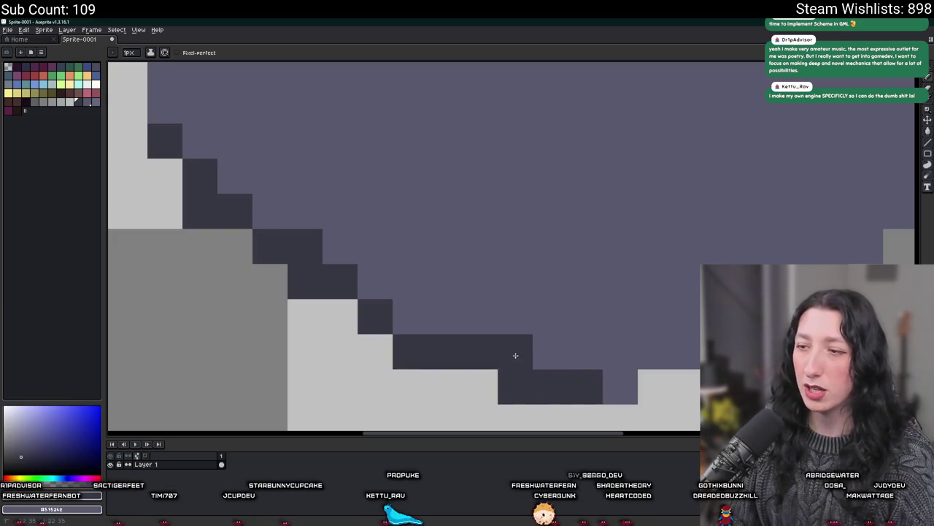
{"action": "left_click", "coordinate": [410, 316]}
{"action": "left_click", "coordinate": [374, 281]}
{"action": "scroll", "coordinate": [291, 223], "scroll_direction": "down", "scroll_amount": 2}
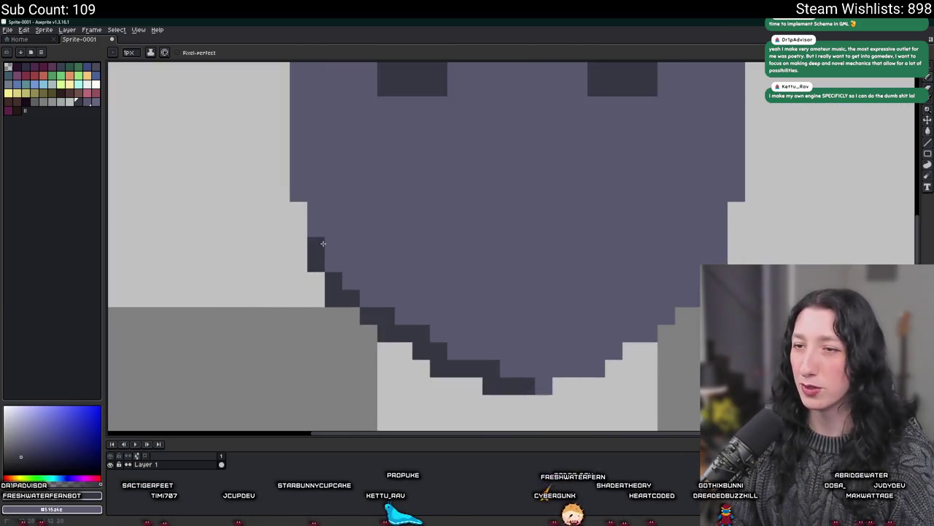
{"action": "scroll", "coordinate": [384, 232], "scroll_direction": "down", "scroll_amount": 2}
{"action": "scroll", "coordinate": [386, 317], "scroll_direction": "up", "scroll_amount": 2}
{"action": "scroll", "coordinate": [446, 340], "scroll_direction": "up", "scroll_amount": 1}
- Thicken the dark outline along the lower-left staircase and bottom edge
{"action": "left_click_drag", "start_coordinate": [464, 351], "coordinate": [277, 257]}
{"action": "scroll", "coordinate": [255, 253], "scroll_direction": "down", "scroll_amount": 2}
{"action": "scroll", "coordinate": [266, 268], "scroll_direction": "up", "scroll_amount": 1}
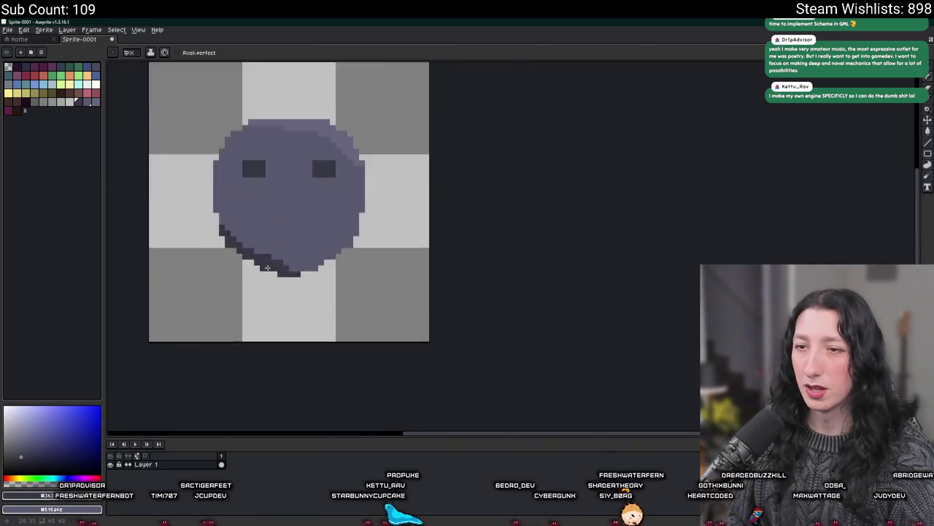
{"action": "scroll", "coordinate": [266, 268], "scroll_direction": "up", "scroll_amount": 3}
{"action": "left_click_drag", "start_coordinate": [346, 255], "coordinate": [303, 256]}
{"action": "scroll", "coordinate": [302, 256], "scroll_direction": "down", "scroll_amount": 1}
{"action": "scroll", "coordinate": [428, 326], "scroll_direction": "down", "scroll_amount": 1}
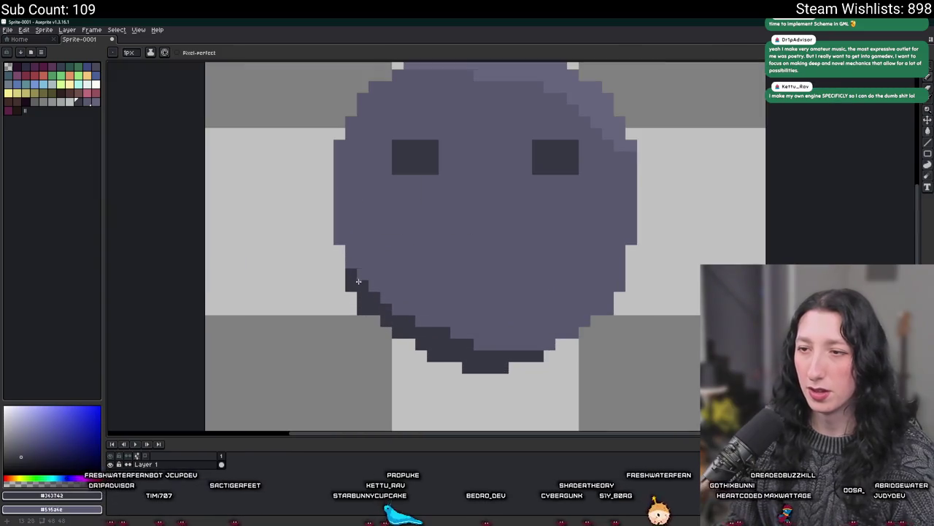
{"action": "scroll", "coordinate": [368, 280], "scroll_direction": "down", "scroll_amount": 2}
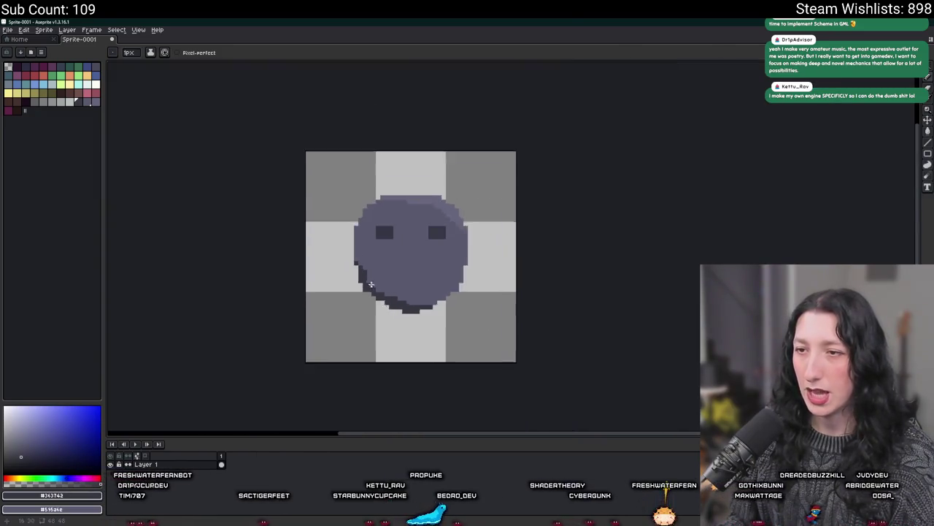
{"action": "scroll", "coordinate": [379, 295], "scroll_direction": "up", "scroll_amount": 3}
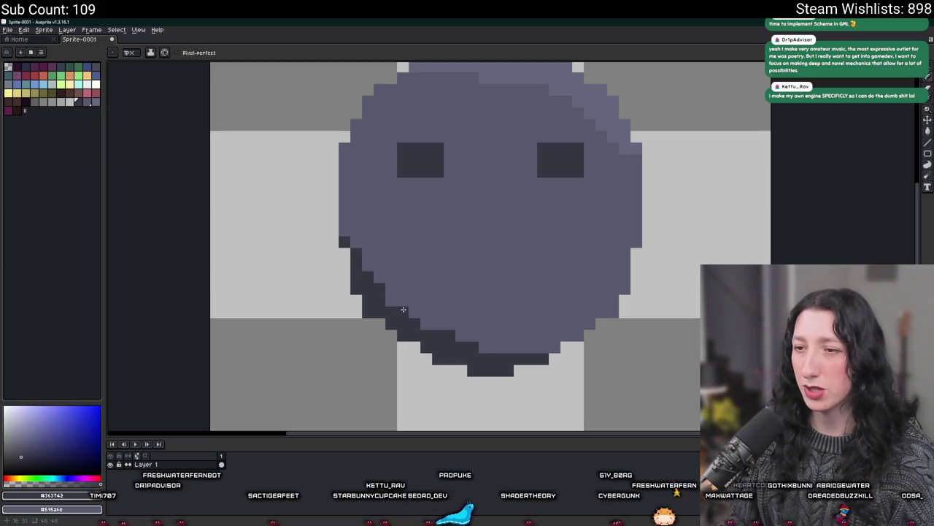
{"action": "scroll", "coordinate": [397, 307], "scroll_direction": "down", "scroll_amount": 2}
{"action": "scroll", "coordinate": [427, 226], "scroll_direction": "up", "scroll_amount": 1}
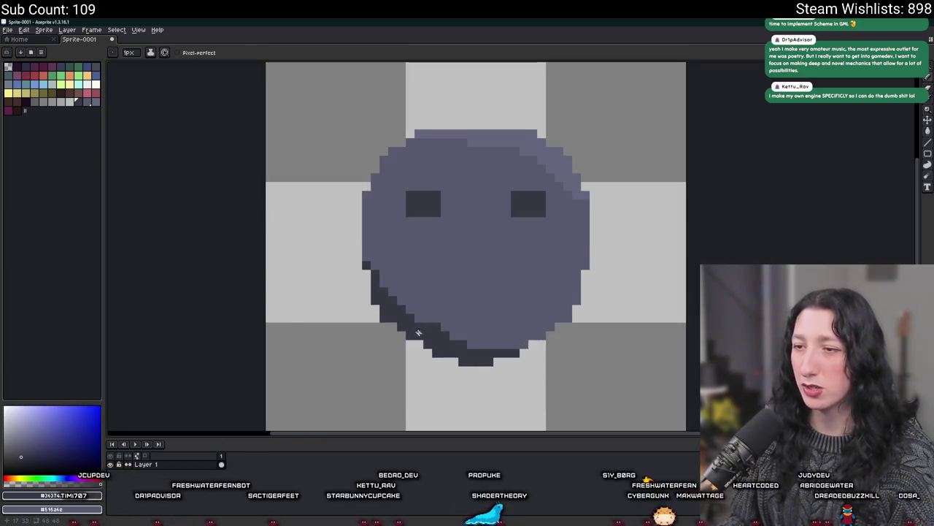
{"action": "scroll", "coordinate": [430, 349], "scroll_direction": "down", "scroll_amount": 6}
{"action": "scroll", "coordinate": [429, 351], "scroll_direction": "up", "scroll_amount": 4}
{"action": "scroll", "coordinate": [454, 264], "scroll_direction": "up", "scroll_amount": 2}
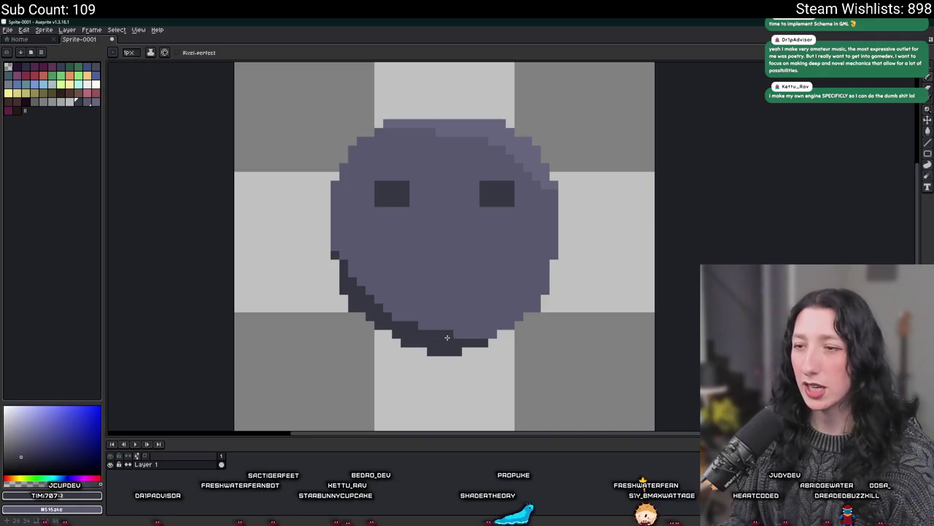
- Sample a dark colour from the canvas and return to the pencil
{"action": "scroll", "coordinate": [394, 317], "scroll_direction": "down", "scroll_amount": 3}
{"action": "scroll", "coordinate": [395, 319], "scroll_direction": "down", "scroll_amount": 2}
{"action": "scroll", "coordinate": [396, 321], "scroll_direction": "down", "scroll_amount": 1}
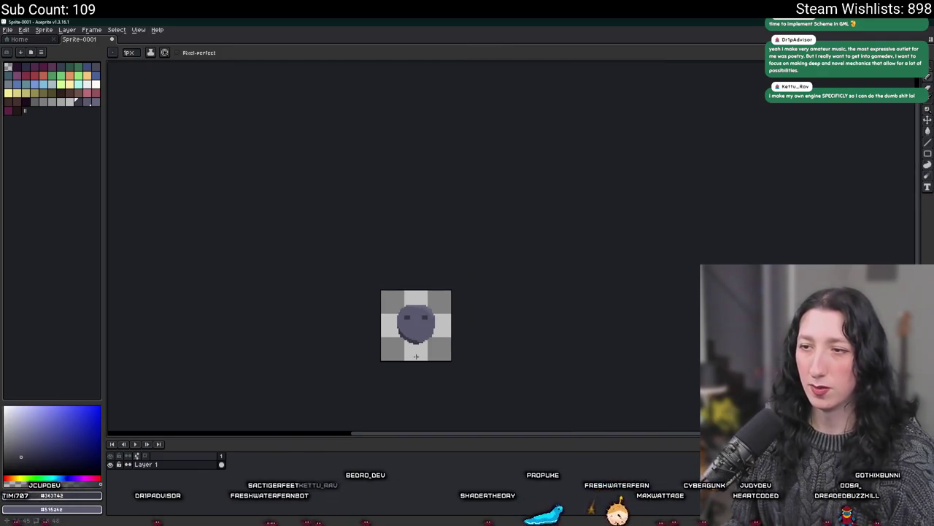
{"action": "scroll", "coordinate": [396, 323], "scroll_direction": "up", "scroll_amount": 2}
{"action": "scroll", "coordinate": [397, 324], "scroll_direction": "up", "scroll_amount": 3}
{"action": "scroll", "coordinate": [384, 311], "scroll_direction": "down", "scroll_amount": 2}
{"action": "scroll", "coordinate": [391, 314], "scroll_direction": "down", "scroll_amount": 4}
{"action": "scroll", "coordinate": [431, 322], "scroll_direction": "up", "scroll_amount": 3}
{"action": "key", "text": "i"}
{"action": "scroll", "coordinate": [446, 323], "scroll_direction": "up", "scroll_amount": 2}
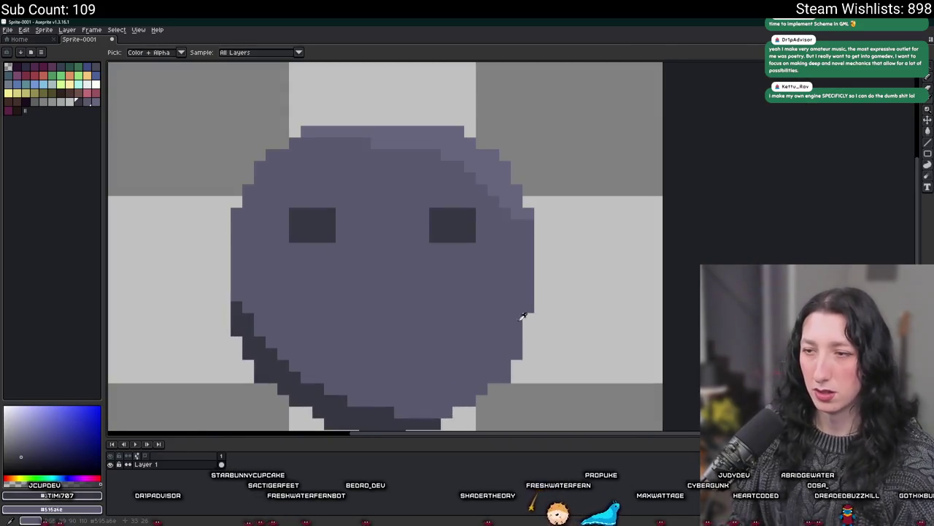
{"action": "key", "text": "b"}
{"action": "scroll", "coordinate": [559, 356], "scroll_direction": "down", "scroll_amount": 2}
{"action": "scroll", "coordinate": [326, 359], "scroll_direction": "up", "scroll_amount": 2}
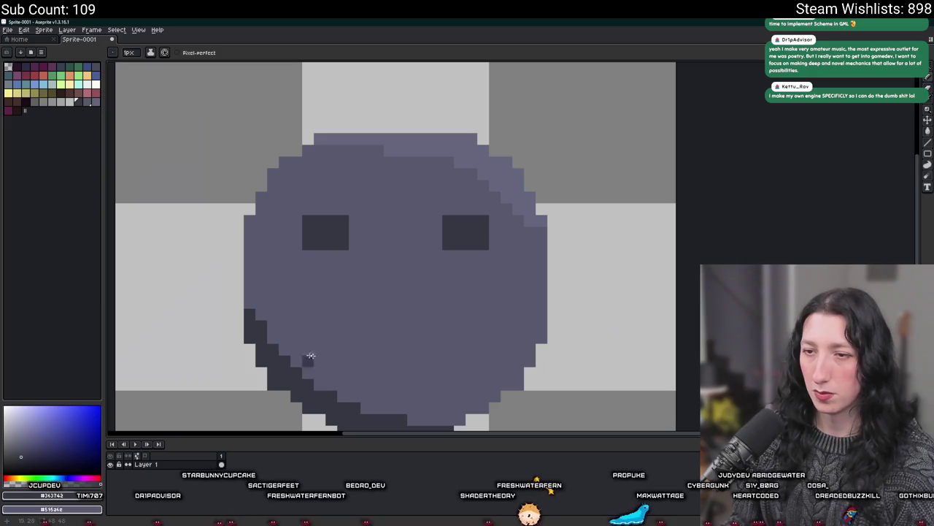
- Replace a trial mouth line with one dark mouth pixel below the eyes
{"action": "left_click", "coordinate": [265, 338], "text": "shift"}
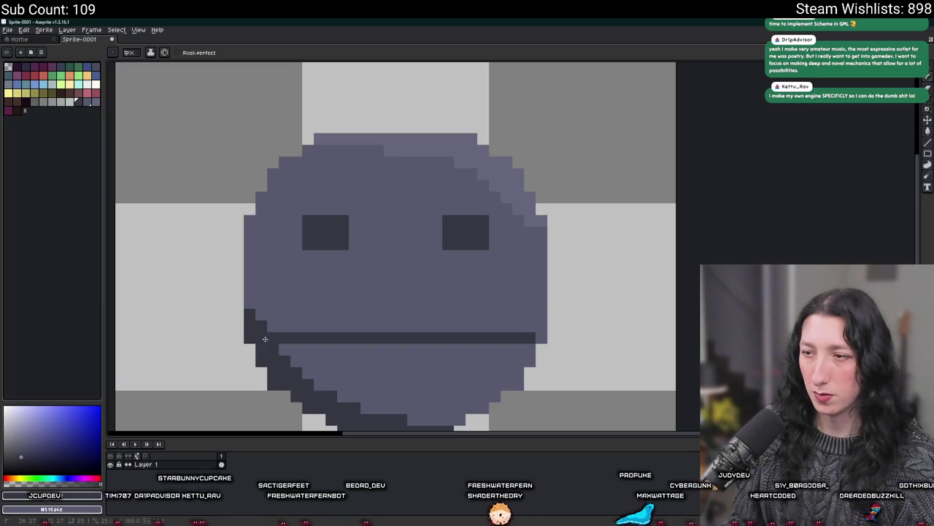
{"action": "key", "text": "ctrl+z"}
{"action": "left_click", "coordinate": [541, 348]}
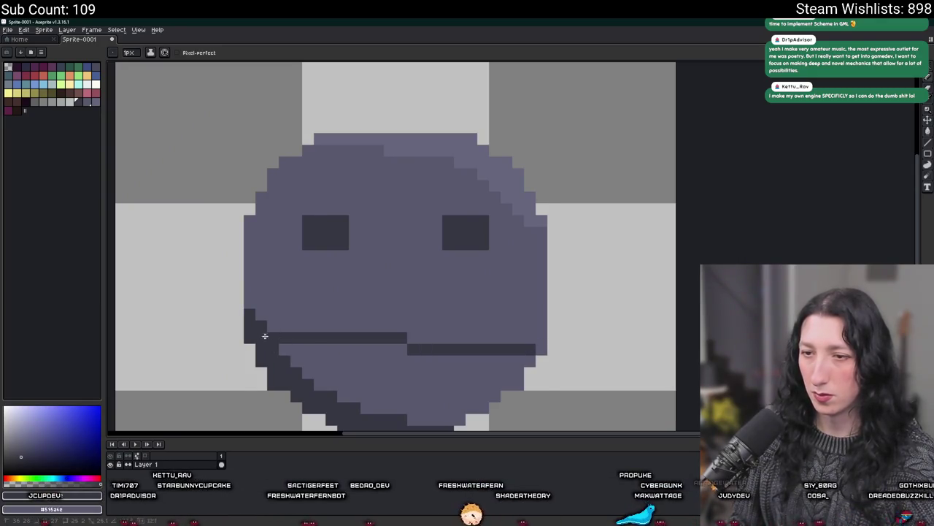
{"action": "scroll", "coordinate": [282, 345], "scroll_direction": "down", "scroll_amount": 4}
{"action": "scroll", "coordinate": [282, 345], "scroll_direction": "down", "scroll_amount": 1}
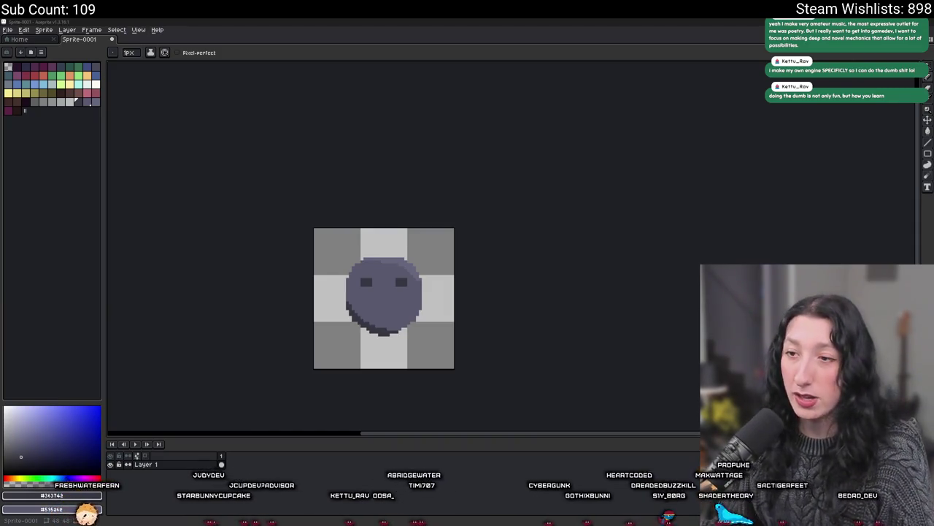
{"action": "scroll", "coordinate": [362, 321], "scroll_direction": "up", "scroll_amount": 2}
{"action": "scroll", "coordinate": [361, 322], "scroll_direction": "up", "scroll_amount": 1}
{"action": "scroll", "coordinate": [386, 331], "scroll_direction": "up", "scroll_amount": 1}
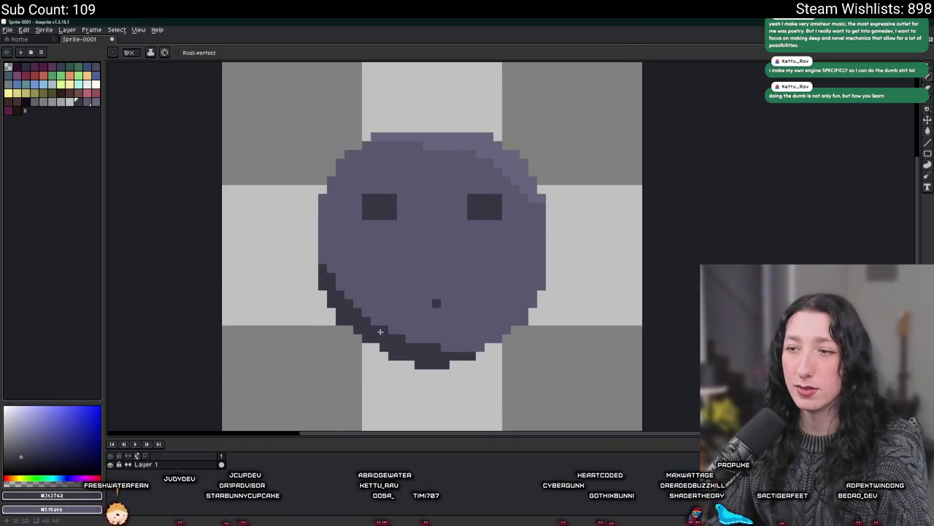
{"action": "scroll", "coordinate": [389, 310], "scroll_direction": "up", "scroll_amount": 1}
{"action": "key", "text": "i"}
{"action": "scroll", "coordinate": [198, 188], "scroll_direction": "up", "scroll_amount": 3}
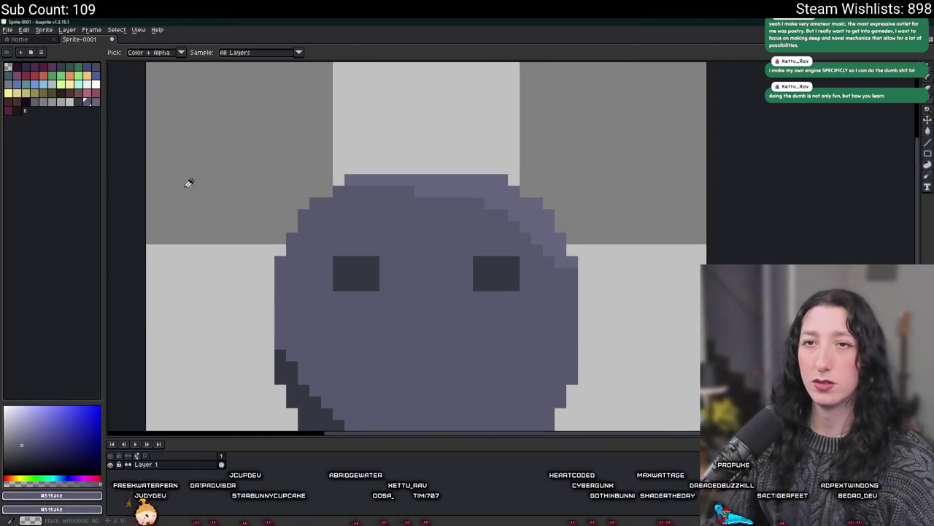
{"action": "scroll", "coordinate": [582, 348], "scroll_direction": "left", "scroll_amount": 4}
{"action": "scroll", "coordinate": [511, 321], "scroll_direction": "up", "scroll_amount": 2}
{"action": "key", "text": "b"}
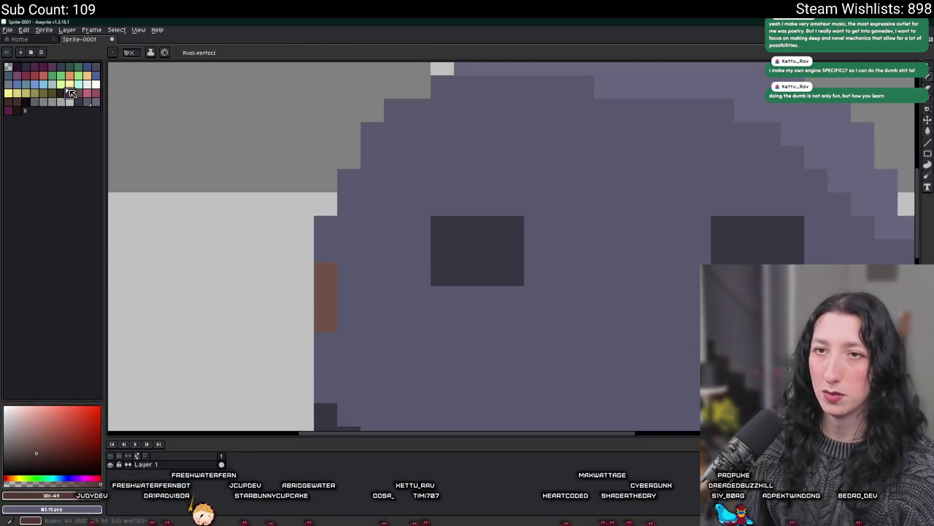
{"action": "key", "text": "g"}
{"action": "left_click_drag", "start_coordinate": [495, 274], "coordinate": [343, 258]}
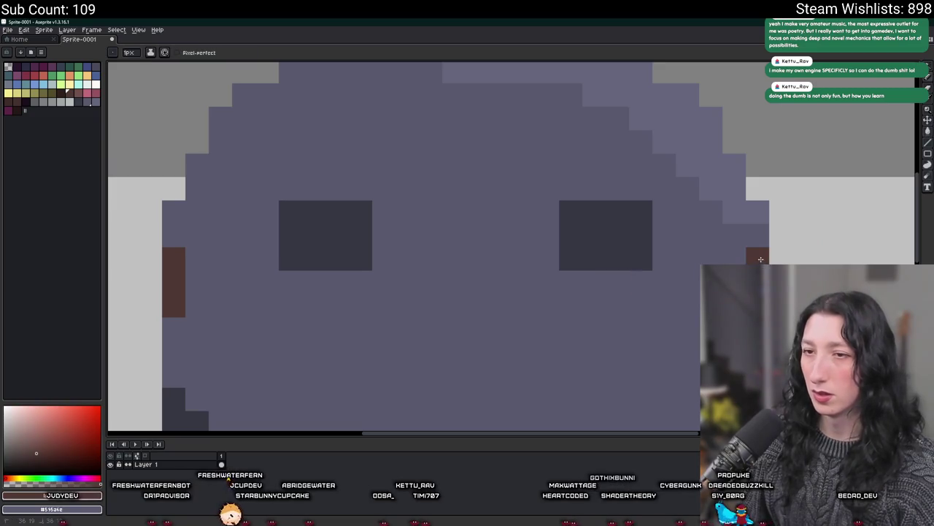
{"action": "scroll", "coordinate": [219, 289], "scroll_direction": "down", "scroll_amount": 5}
{"action": "scroll", "coordinate": [219, 288], "scroll_direction": "down", "scroll_amount": 2}
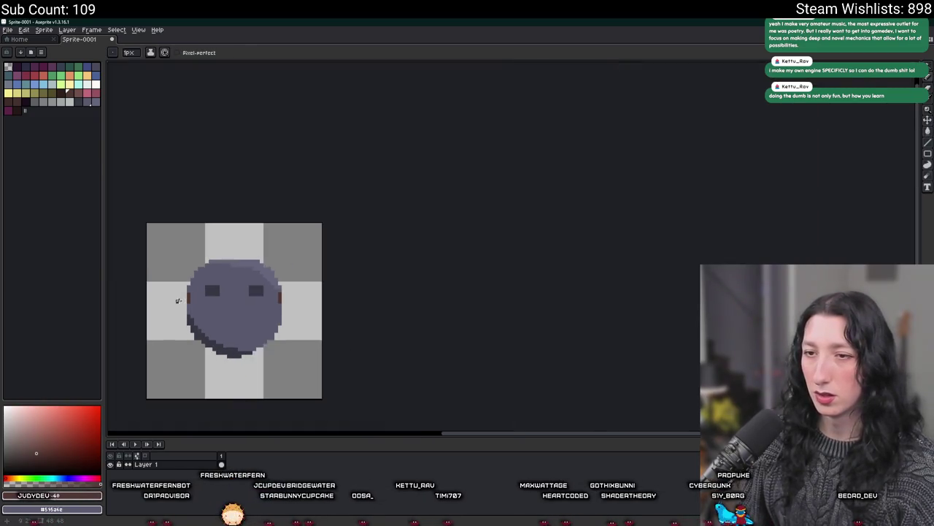
{"action": "scroll", "coordinate": [218, 290], "scroll_direction": "up", "scroll_amount": 8}
{"action": "left_click", "coordinate": [218, 289]}
{"action": "scroll", "coordinate": [218, 290], "scroll_direction": "down", "scroll_amount": 3}
{"action": "scroll", "coordinate": [208, 355], "scroll_direction": "down", "scroll_amount": 1}
{"action": "scroll", "coordinate": [208, 317], "scroll_direction": "up", "scroll_amount": 1}
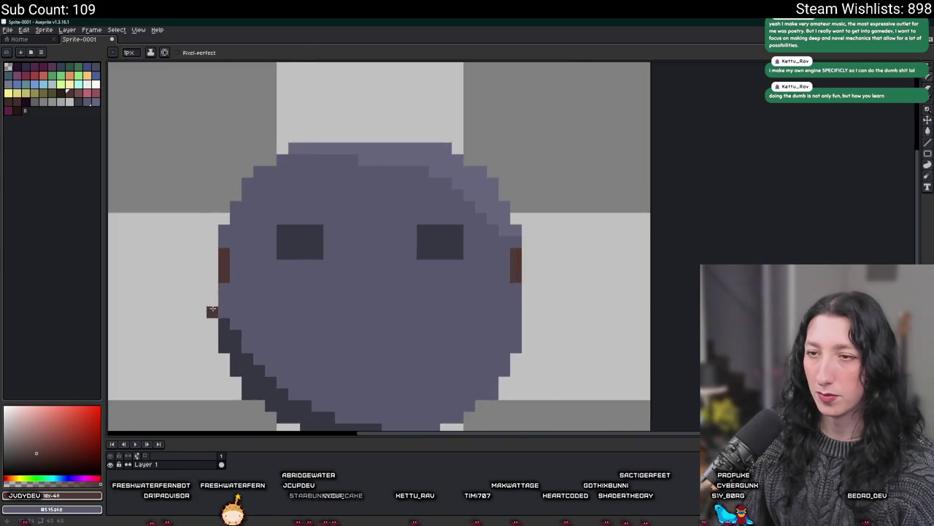
{"action": "scroll", "coordinate": [212, 292], "scroll_direction": "up", "scroll_amount": 2}
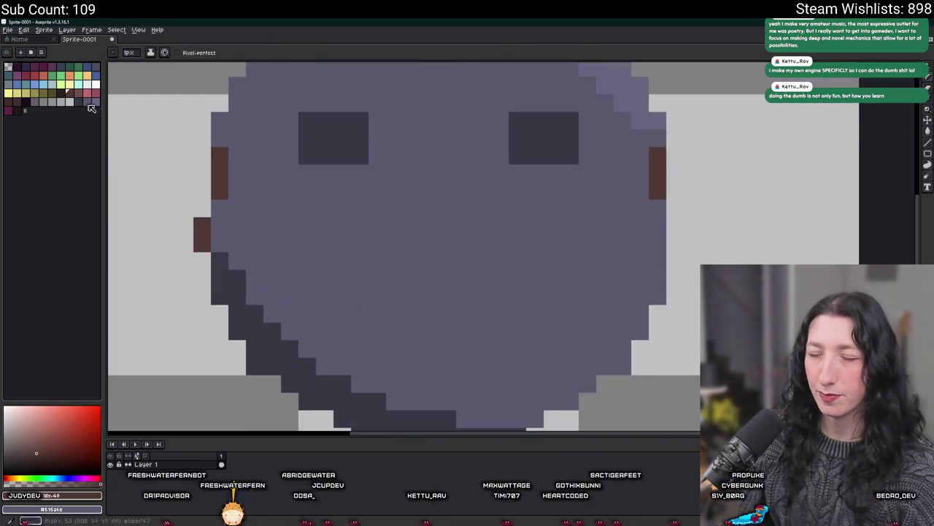
{"action": "scroll", "coordinate": [668, 234], "scroll_direction": "down", "scroll_amount": 3}
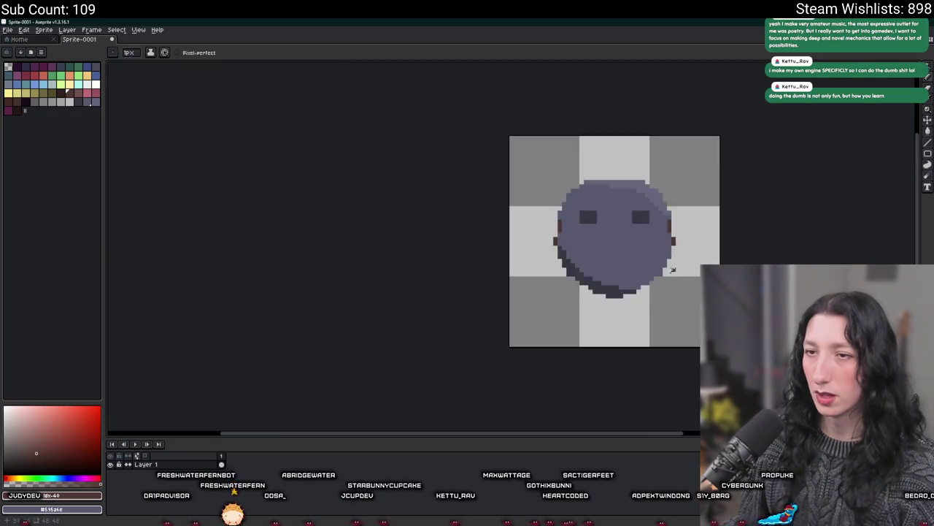
{"action": "scroll", "coordinate": [657, 298], "scroll_direction": "down", "scroll_amount": 1}
{"action": "scroll", "coordinate": [474, 263], "scroll_direction": "up", "scroll_amount": 1}
{"action": "scroll", "coordinate": [473, 263], "scroll_direction": "up", "scroll_amount": 2}
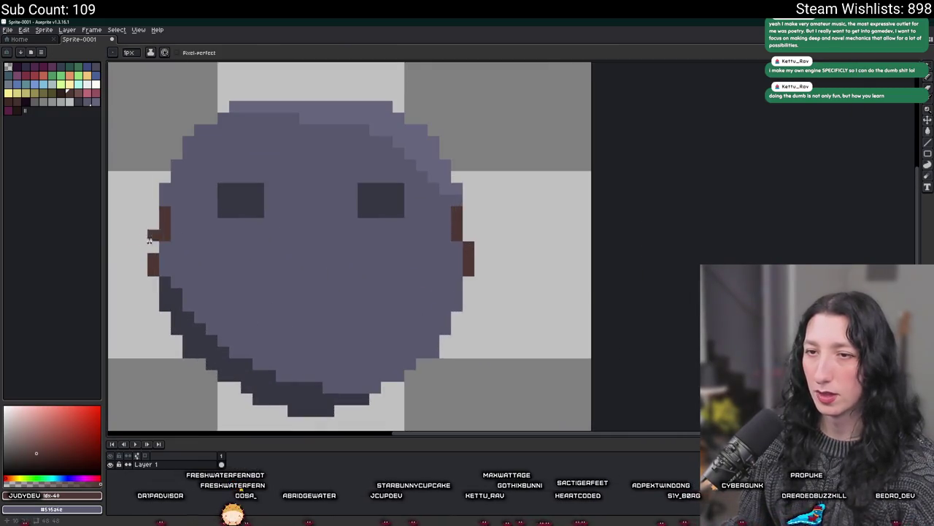
{"action": "scroll", "coordinate": [143, 238], "scroll_direction": "down", "scroll_amount": 3}
{"action": "scroll", "coordinate": [219, 250], "scroll_direction": "down", "scroll_amount": 3}
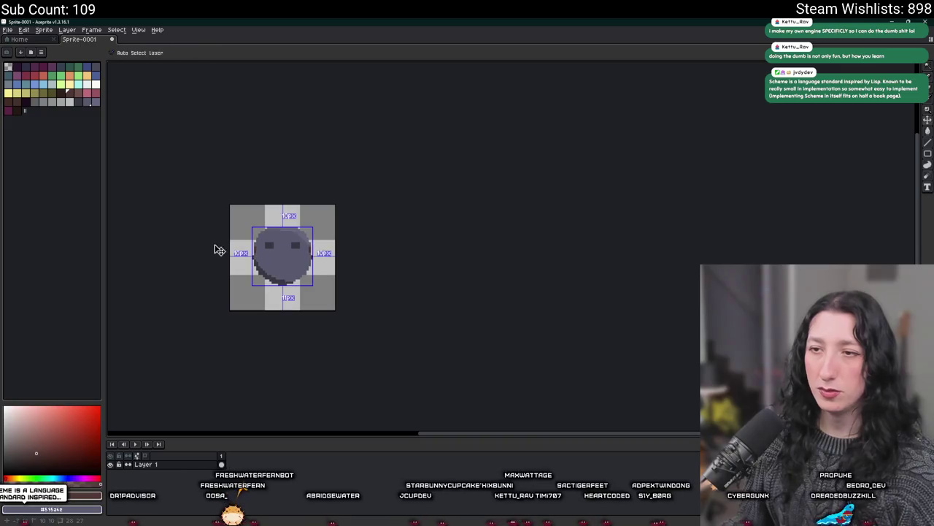
{"action": "scroll", "coordinate": [252, 249], "scroll_direction": "up", "scroll_amount": 3}
{"action": "key", "text": "b"}
{"action": "scroll", "coordinate": [263, 267], "scroll_direction": "up", "scroll_amount": 3}
{"action": "scroll", "coordinate": [412, 228], "scroll_direction": "up", "scroll_amount": 4}
{"action": "left_click", "coordinate": [412, 228]}
{"action": "key", "text": "ctrl+z"}
{"action": "left_click", "coordinate": [275, 221]}
{"action": "left_click_drag", "start_coordinate": [859, 244], "coordinate": [860, 221]}
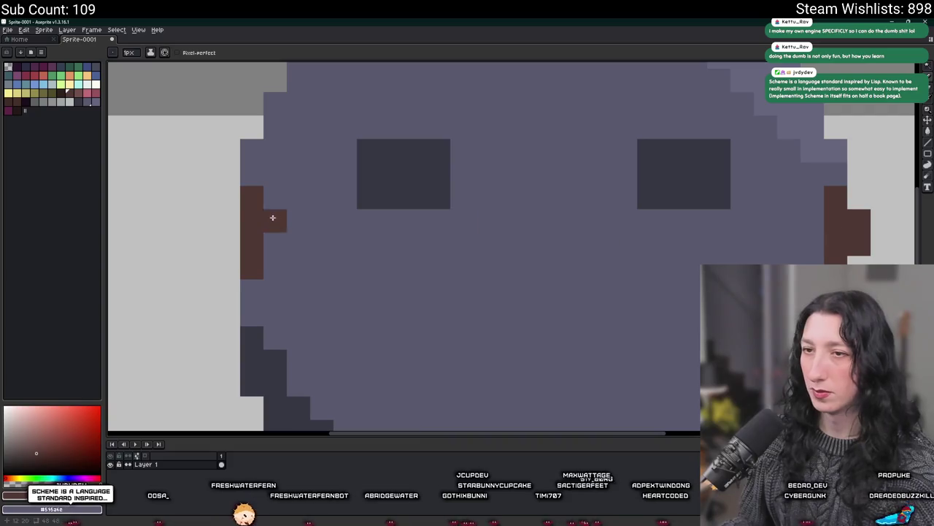
{"action": "scroll", "coordinate": [277, 252], "scroll_direction": "down", "scroll_amount": 6}
{"action": "scroll", "coordinate": [307, 264], "scroll_direction": "down", "scroll_amount": 1}
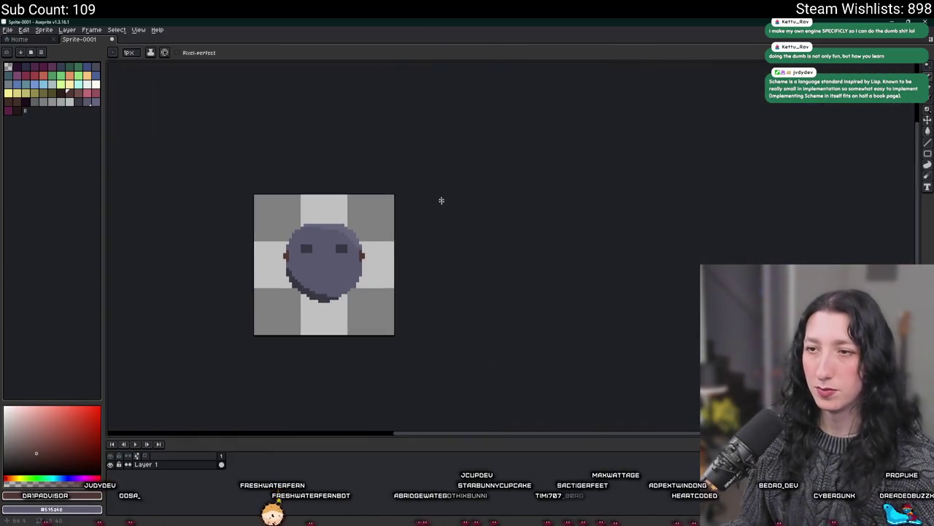
{"action": "scroll", "coordinate": [394, 222], "scroll_direction": "down", "scroll_amount": 1}
{"action": "scroll", "coordinate": [413, 238], "scroll_direction": "down", "scroll_amount": 1}
{"action": "scroll", "coordinate": [356, 252], "scroll_direction": "up", "scroll_amount": 3}
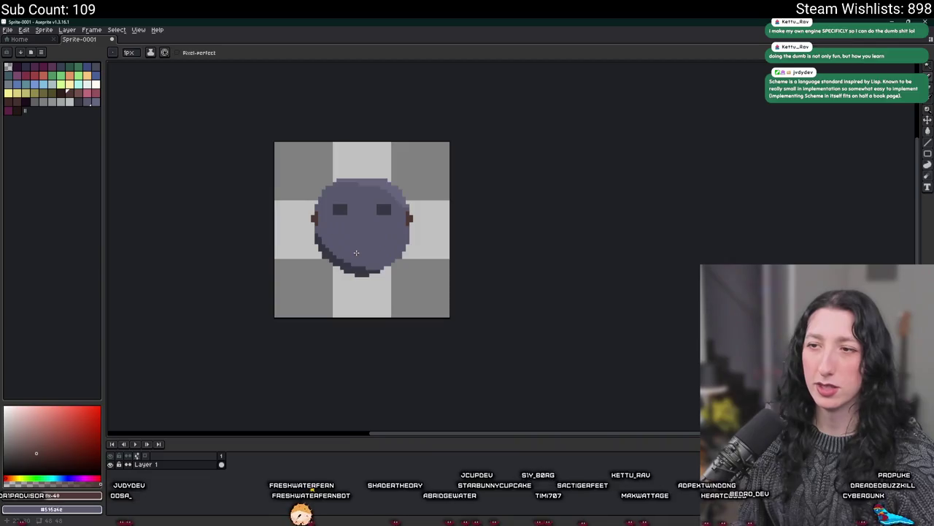
{"action": "scroll", "coordinate": [356, 253], "scroll_direction": "up", "scroll_amount": 2}
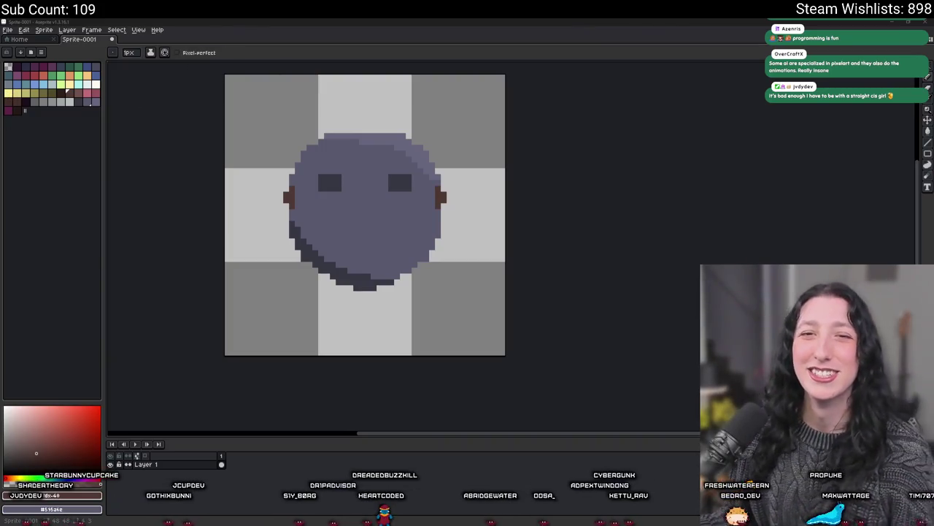
{"action": "scroll", "coordinate": [316, 217], "scroll_direction": "up", "scroll_amount": 5}
{"action": "scroll", "coordinate": [289, 284], "scroll_direction": "down", "scroll_amount": 6}
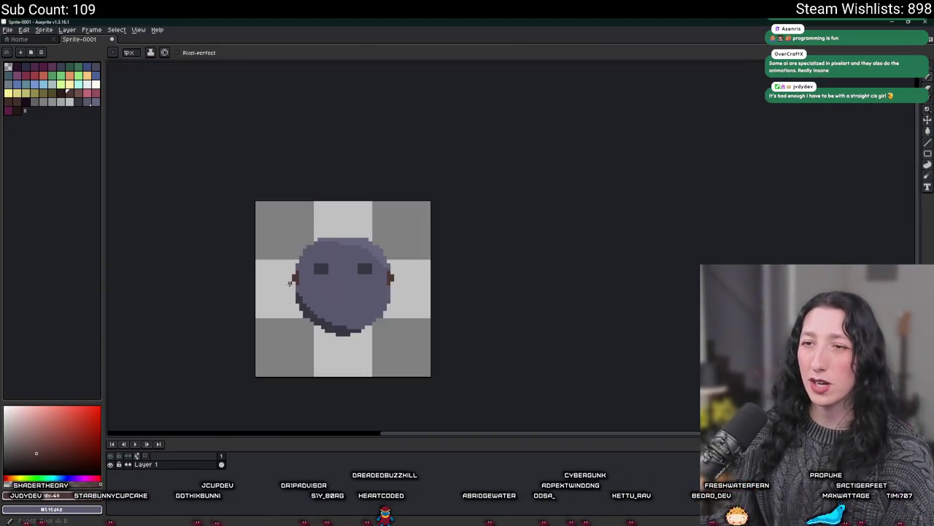
{"action": "scroll", "coordinate": [290, 283], "scroll_direction": "up", "scroll_amount": 2}
{"action": "scroll", "coordinate": [290, 283], "scroll_direction": "up", "scroll_amount": 4}
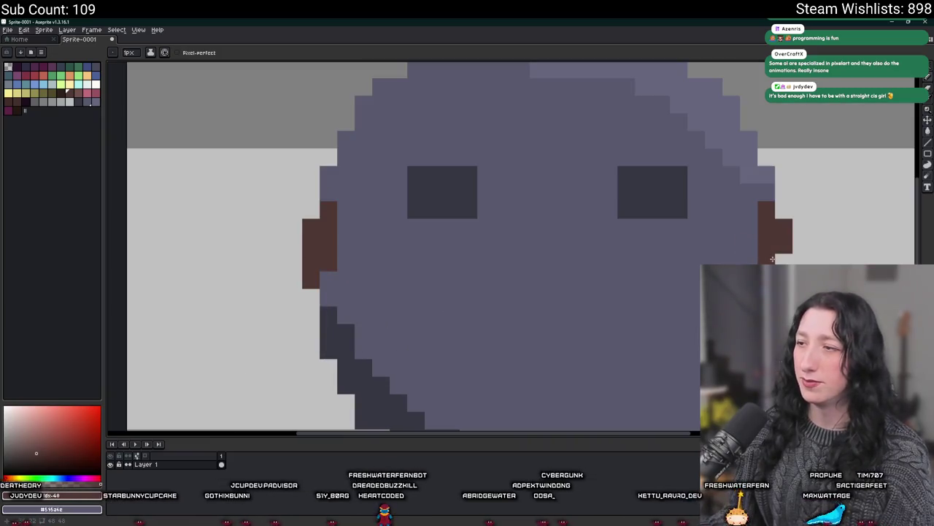
{"action": "scroll", "coordinate": [751, 264], "scroll_direction": "down", "scroll_amount": 6}
{"action": "scroll", "coordinate": [543, 272], "scroll_direction": "down", "scroll_amount": 2}
{"action": "scroll", "coordinate": [542, 249], "scroll_direction": "up", "scroll_amount": 5}
{"action": "scroll", "coordinate": [503, 297], "scroll_direction": "up", "scroll_amount": 3}
{"action": "mouse_move", "coordinate": [385, 260]}
{"action": "left_mouse_down"}
{"action": "mouse_move", "coordinate": [212, 235]}
{"action": "mouse_move", "coordinate": [412, 274]}
{"action": "left_mouse_up"}
{"action": "left_click", "coordinate": [508, 281], "text": "shift"}
{"action": "mouse_move", "coordinate": [508, 281]}
{"action": "left_mouse_down"}
{"action": "mouse_move", "coordinate": [584, 276]}
{"action": "mouse_move", "coordinate": [421, 293]}
{"action": "left_mouse_up"}
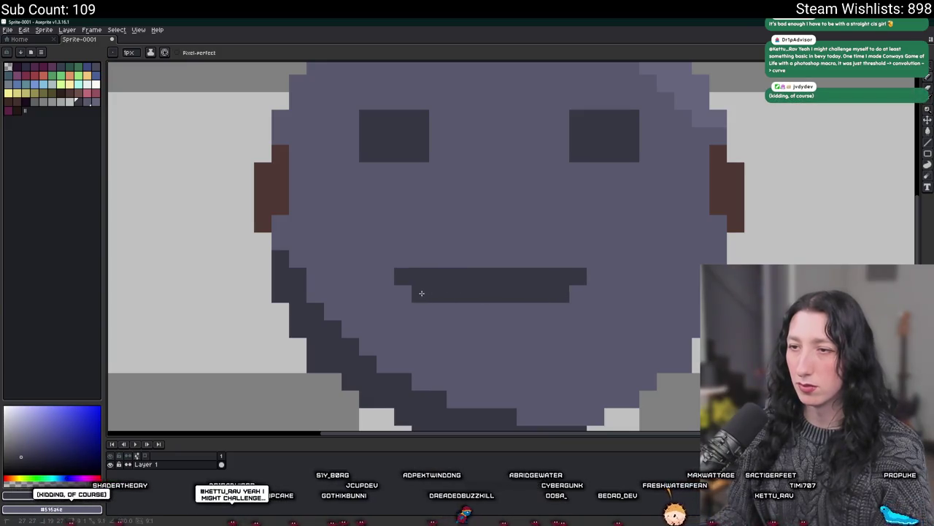
{"action": "scroll", "coordinate": [421, 293], "scroll_direction": "down", "scroll_amount": 4}
{"action": "scroll", "coordinate": [416, 254], "scroll_direction": "up", "scroll_amount": 2}
{"action": "scroll", "coordinate": [404, 226], "scroll_direction": "up", "scroll_amount": 2}
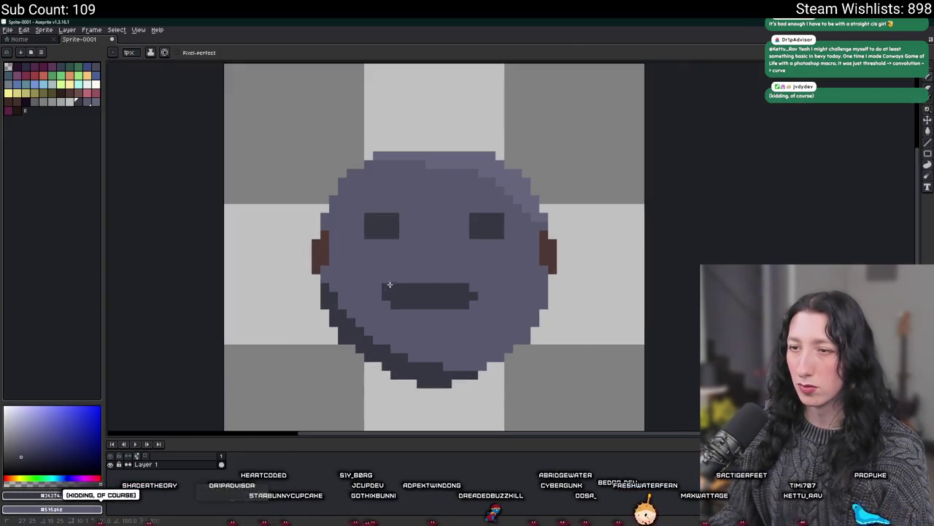
{"action": "scroll", "coordinate": [387, 283], "scroll_direction": "down", "scroll_amount": 2}
{"action": "scroll", "coordinate": [444, 245], "scroll_direction": "down", "scroll_amount": 1}
{"action": "scroll", "coordinate": [426, 303], "scroll_direction": "up", "scroll_amount": 3}
{"action": "key", "text": "w"}
{"action": "left_click", "coordinate": [426, 303]}
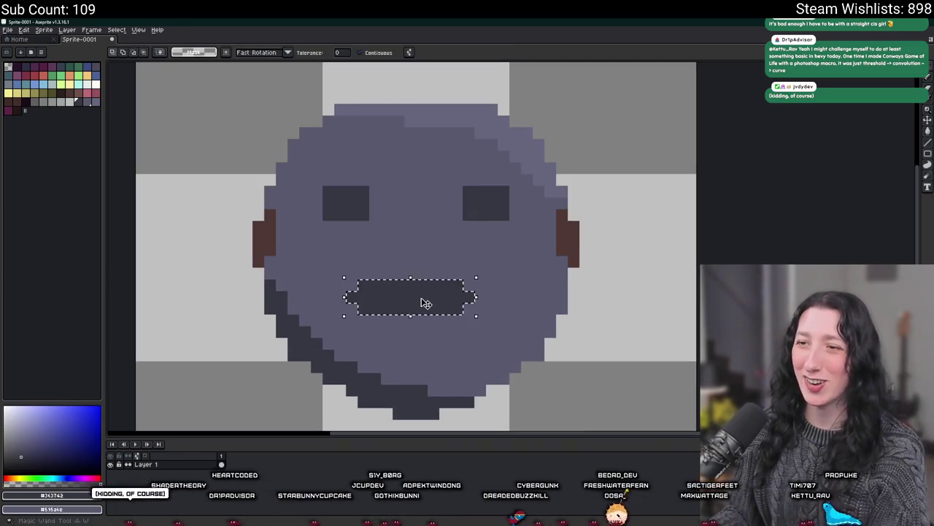
{"action": "left_click_drag", "start_coordinate": [427, 303], "coordinate": [426, 326]}
{"action": "key", "text": "ctrl+d"}
{"action": "key", "text": "g"}
{"action": "left_click", "coordinate": [421, 286]}
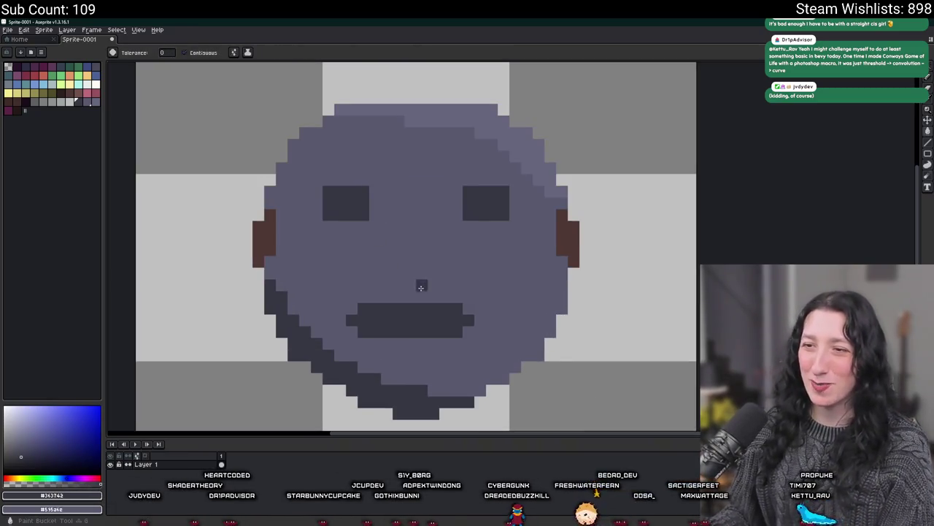
{"action": "scroll", "coordinate": [421, 286], "scroll_direction": "down", "scroll_amount": 3}
{"action": "scroll", "coordinate": [421, 286], "scroll_direction": "down", "scroll_amount": 2}
{"action": "scroll", "coordinate": [427, 308], "scroll_direction": "up", "scroll_amount": 4}
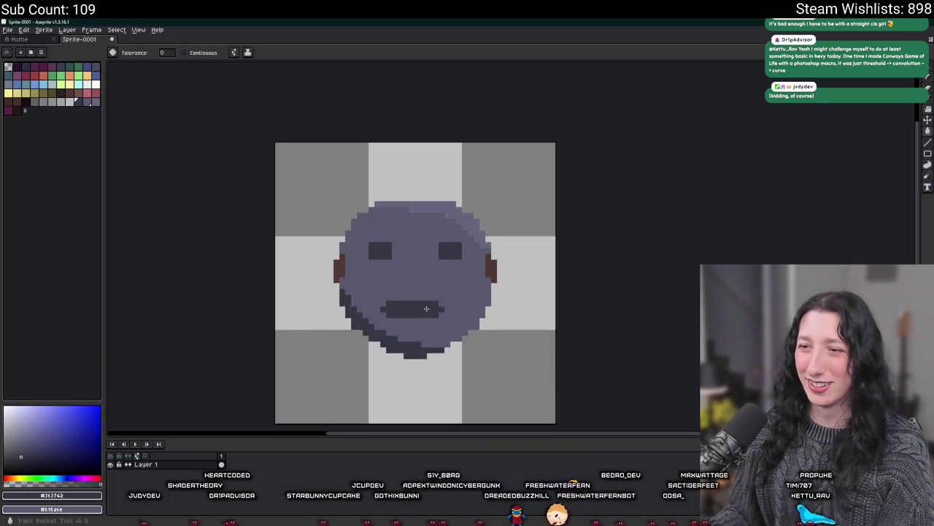
{"action": "left_click", "coordinate": [426, 308]}
{"action": "scroll", "coordinate": [426, 308], "scroll_direction": "up", "scroll_amount": 2}
{"action": "key", "text": "b"}
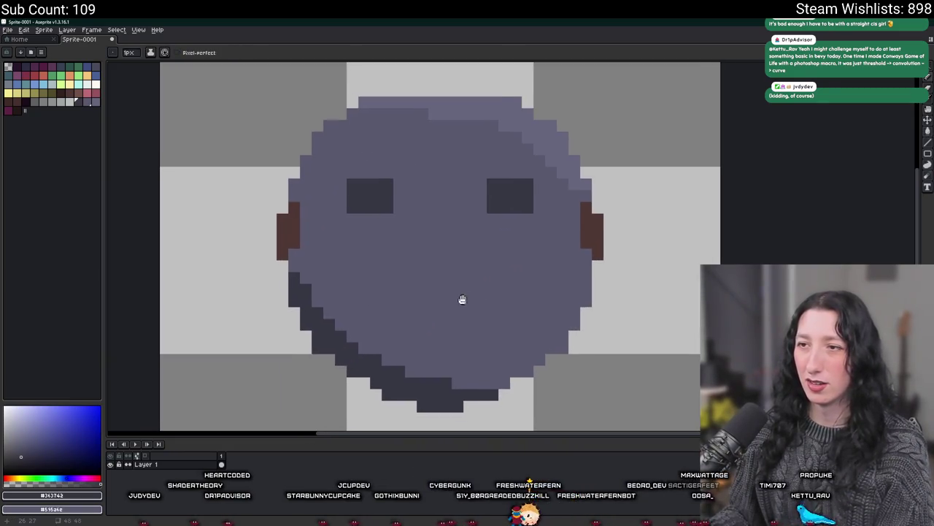
{"action": "scroll", "coordinate": [465, 301], "scroll_direction": "down", "scroll_amount": 3}
{"action": "scroll", "coordinate": [415, 210], "scroll_direction": "up", "scroll_amount": 1}
{"action": "scroll", "coordinate": [352, 209], "scroll_direction": "up", "scroll_amount": 3}
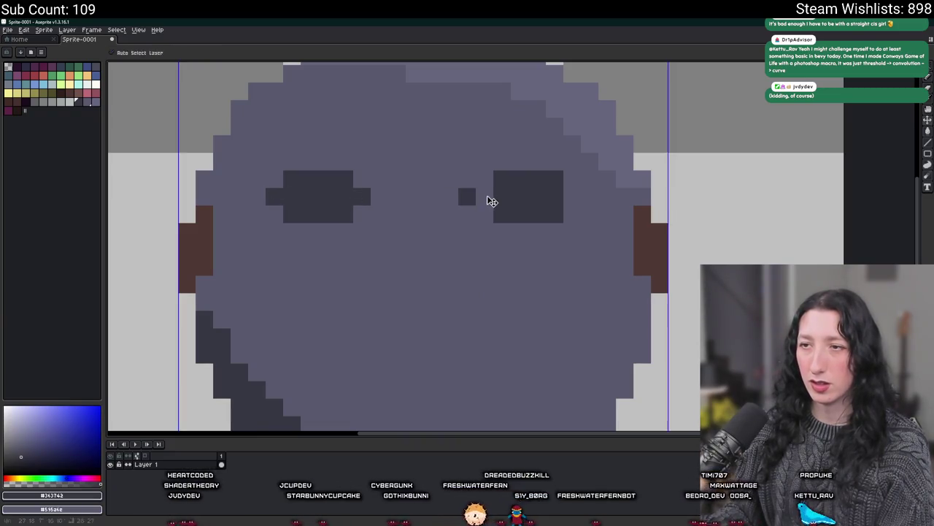
- Paint a lighter highlight along the face's upper-left edge
{"action": "scroll", "coordinate": [568, 201], "scroll_direction": "down", "scroll_amount": 3}
{"action": "scroll", "coordinate": [511, 219], "scroll_direction": "down", "scroll_amount": 1}
{"action": "scroll", "coordinate": [438, 182], "scroll_direction": "down", "scroll_amount": 1}
{"action": "scroll", "coordinate": [420, 221], "scroll_direction": "up", "scroll_amount": 4}
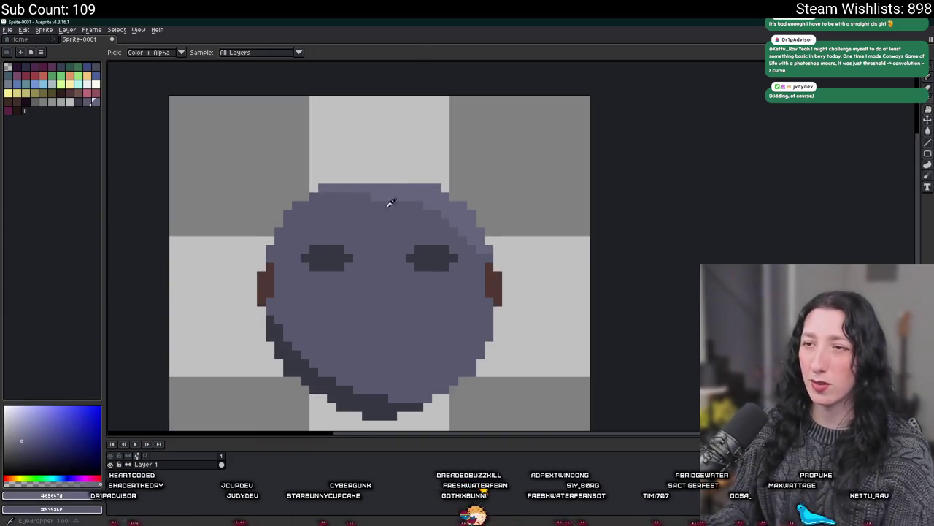
{"action": "scroll", "coordinate": [412, 197], "scroll_direction": "up", "scroll_amount": 2}
{"action": "scroll", "coordinate": [420, 185], "scroll_direction": "up", "scroll_amount": 2}
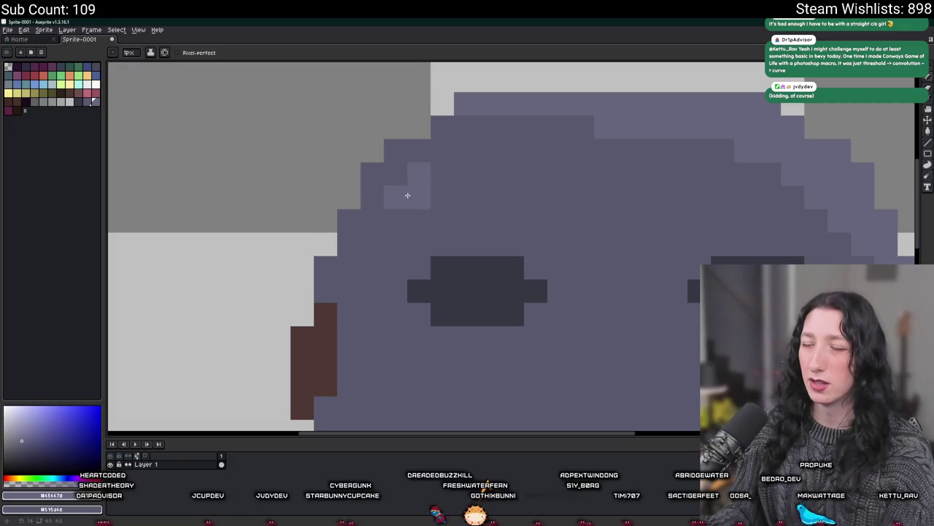
{"action": "scroll", "coordinate": [420, 189], "scroll_direction": "down", "scroll_amount": 3}
{"action": "scroll", "coordinate": [477, 236], "scroll_direction": "down", "scroll_amount": 1}
{"action": "scroll", "coordinate": [477, 236], "scroll_direction": "up", "scroll_amount": 4}
{"action": "scroll", "coordinate": [477, 215], "scroll_direction": "down", "scroll_amount": 1}
{"action": "left_click_drag", "start_coordinate": [475, 182], "coordinate": [398, 255]}
- Add dark pixels beneath the left eye to narrow it into a squint
{"action": "scroll", "coordinate": [398, 255], "scroll_direction": "down", "scroll_amount": 3}
{"action": "scroll", "coordinate": [394, 252], "scroll_direction": "down", "scroll_amount": 1}
{"action": "scroll", "coordinate": [391, 248], "scroll_direction": "down", "scroll_amount": 2}
{"action": "scroll", "coordinate": [387, 242], "scroll_direction": "up", "scroll_amount": 2}
{"action": "scroll", "coordinate": [387, 241], "scroll_direction": "up", "scroll_amount": 1}
{"action": "scroll", "coordinate": [388, 241], "scroll_direction": "down", "scroll_amount": 1}
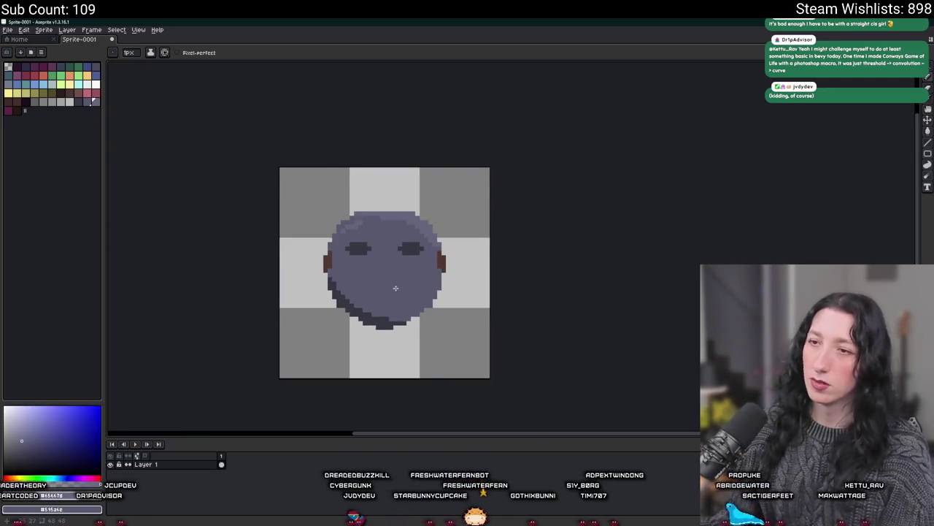
{"action": "scroll", "coordinate": [388, 244], "scroll_direction": "up", "scroll_amount": 2}
{"action": "scroll", "coordinate": [380, 252], "scroll_direction": "up", "scroll_amount": 1}
{"action": "key", "text": "v"}
{"action": "key", "text": "b"}
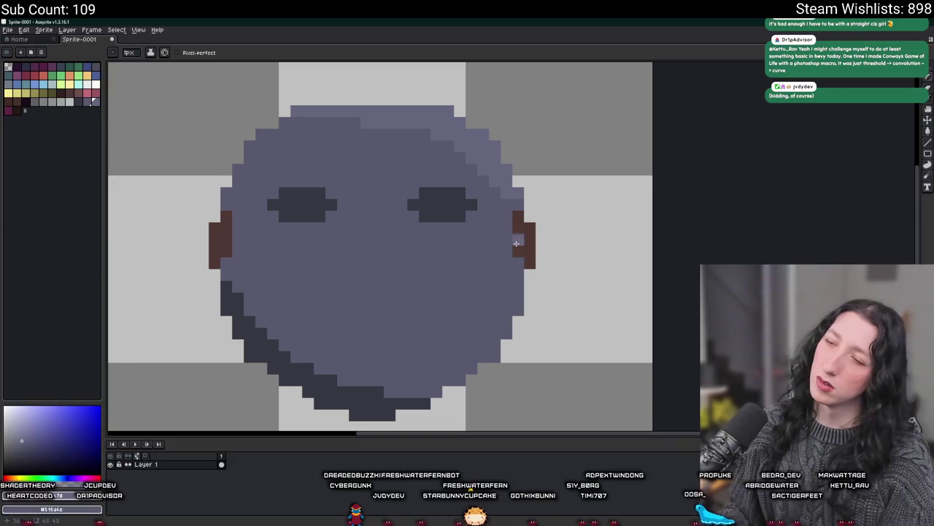
{"action": "scroll", "coordinate": [367, 239], "scroll_direction": "down", "scroll_amount": 2}
{"action": "scroll", "coordinate": [394, 234], "scroll_direction": "down", "scroll_amount": 1}
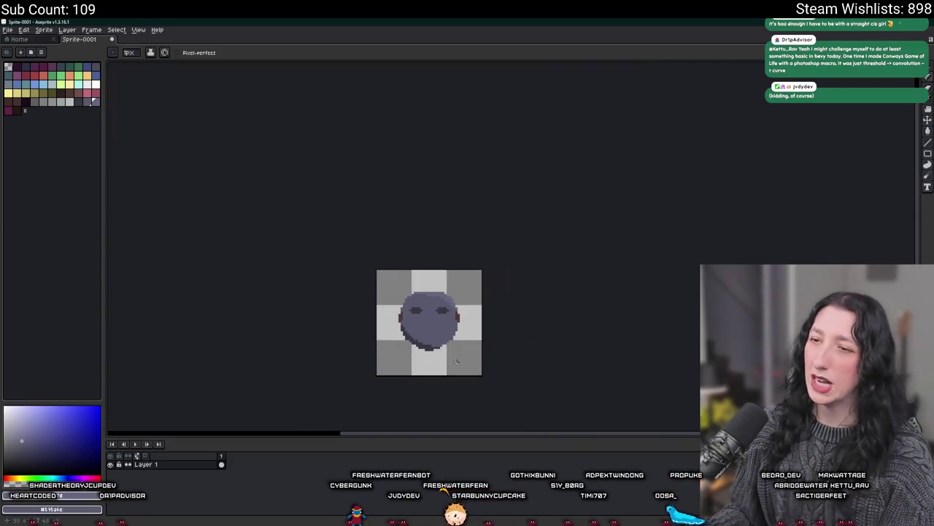
{"action": "scroll", "coordinate": [422, 228], "scroll_direction": "up", "scroll_amount": 2}
{"action": "scroll", "coordinate": [390, 183], "scroll_direction": "up", "scroll_amount": 1}
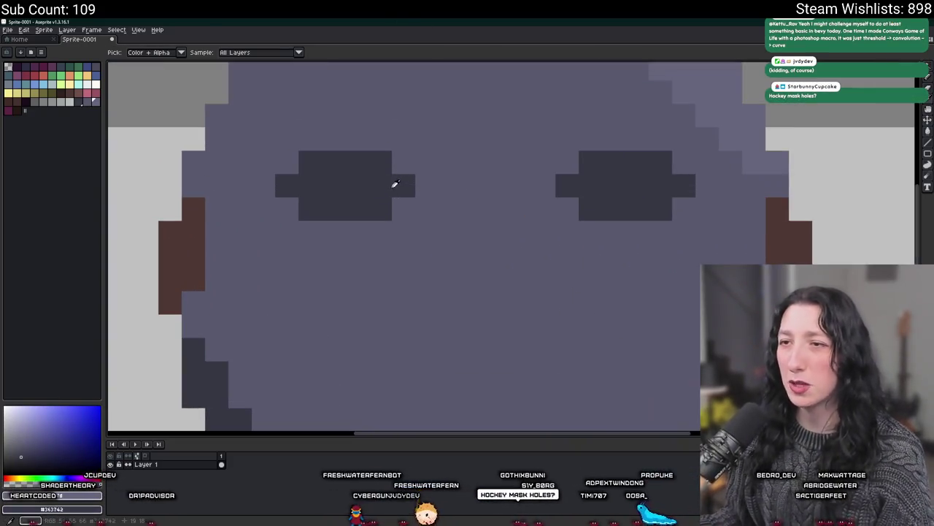
{"action": "left_click_drag", "start_coordinate": [405, 208], "coordinate": [328, 229]}
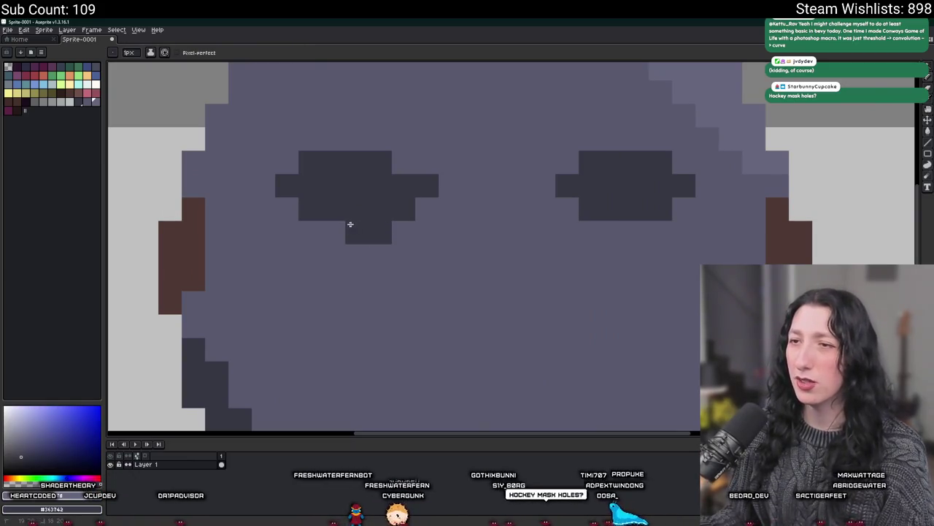
- Copy the finished left eye over the right eye, level with the left
{"action": "scroll", "coordinate": [318, 219], "scroll_direction": "down", "scroll_amount": 3}
{"action": "scroll", "coordinate": [412, 204], "scroll_direction": "up", "scroll_amount": 2}
{"action": "scroll", "coordinate": [380, 204], "scroll_direction": "down", "scroll_amount": 3}
{"action": "scroll", "coordinate": [403, 244], "scroll_direction": "down", "scroll_amount": 1}
{"action": "scroll", "coordinate": [403, 244], "scroll_direction": "up", "scroll_amount": 3}
{"action": "scroll", "coordinate": [403, 243], "scroll_direction": "down", "scroll_amount": 2}
{"action": "key", "text": "m"}
{"action": "scroll", "coordinate": [404, 244], "scroll_direction": "up", "scroll_amount": 2}
{"action": "mouse_move", "coordinate": [412, 243]}
{"action": "left_mouse_down"}
{"action": "mouse_move", "coordinate": [337, 204]}
{"action": "mouse_move", "coordinate": [520, 222]}
{"action": "left_mouse_up"}
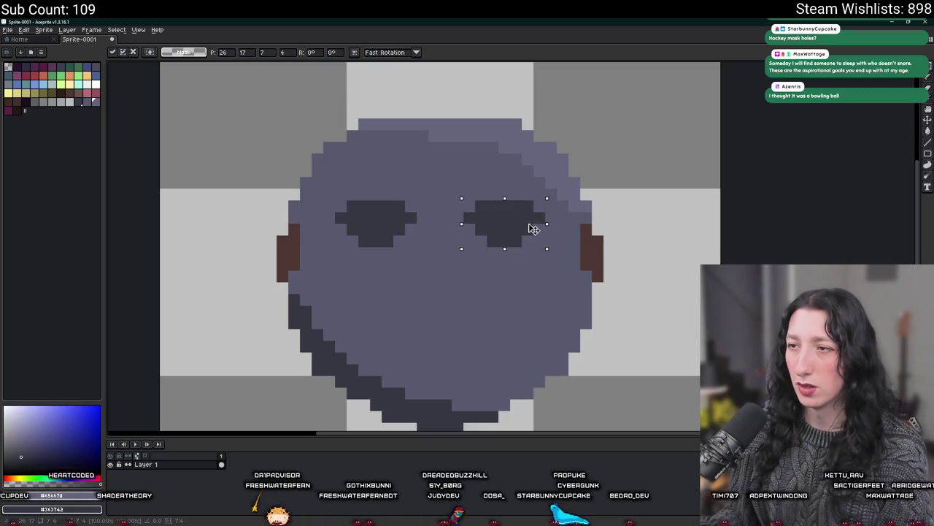
{"action": "left_click", "coordinate": [528, 313]}
{"action": "scroll", "coordinate": [525, 311], "scroll_direction": "down", "scroll_amount": 5}
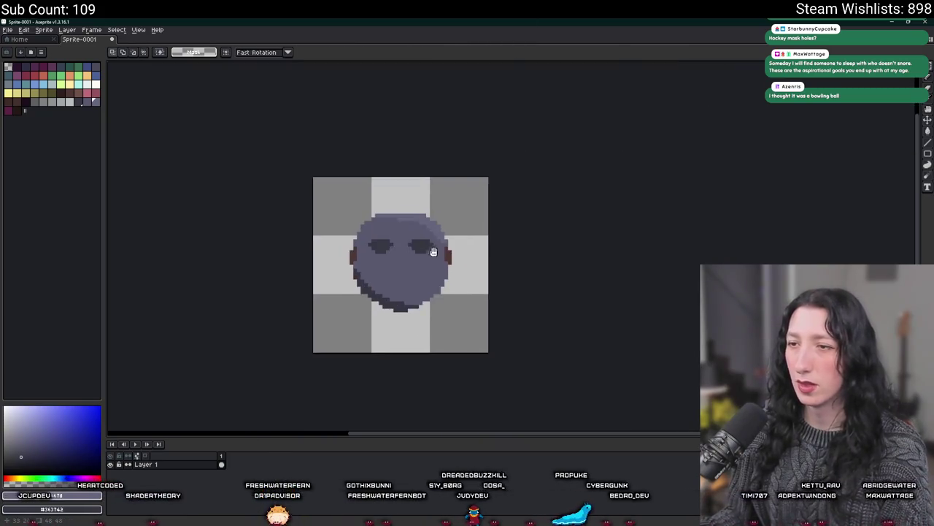
{"action": "scroll", "coordinate": [424, 274], "scroll_direction": "down", "scroll_amount": 2}
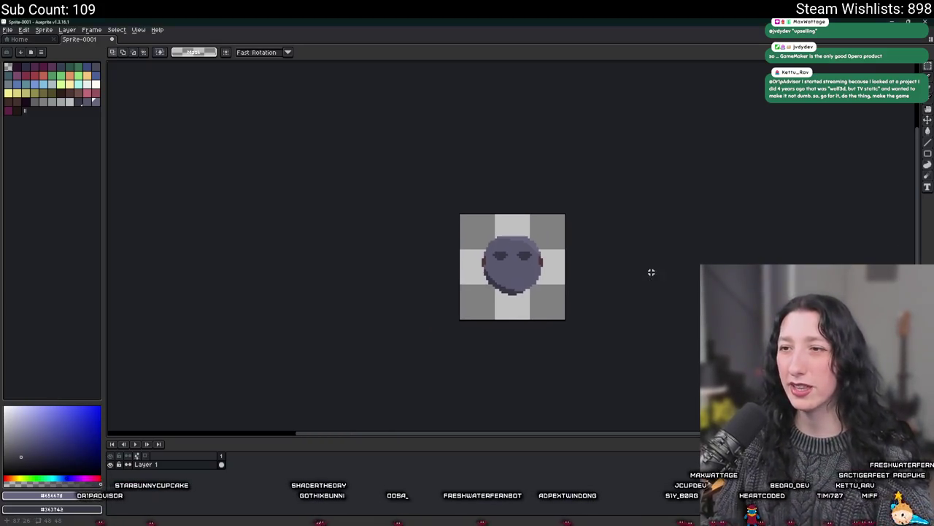
- Open Export As for Sprite-0001.png at 100% scale and browse for a destination
{"action": "scroll", "coordinate": [650, 270], "scroll_direction": "up", "scroll_amount": 2}
{"action": "key", "text": "ctrl+alt+shift+s"}
{"action": "left_click", "coordinate": [387, 175]}
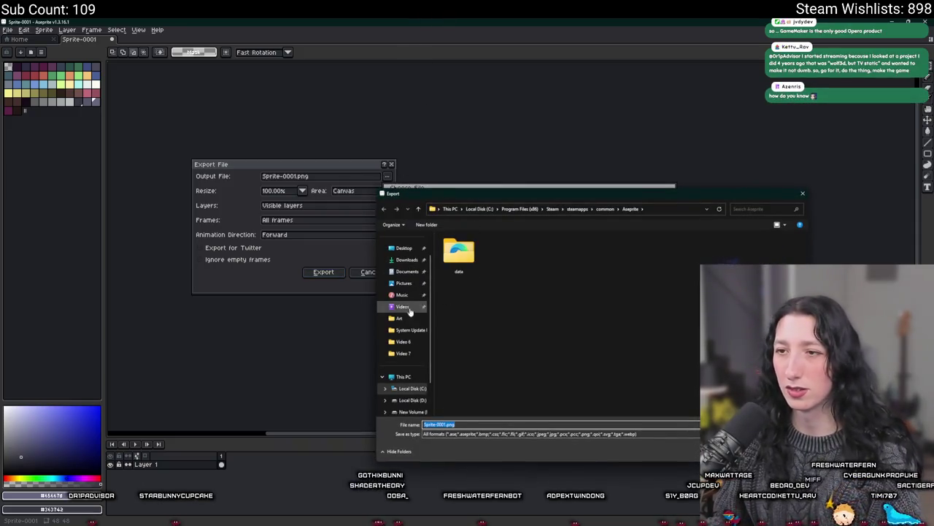
- Navigate to Documents > GitHub > UnknownSpaces > Art in the save window
{"action": "left_click", "coordinate": [408, 273]}
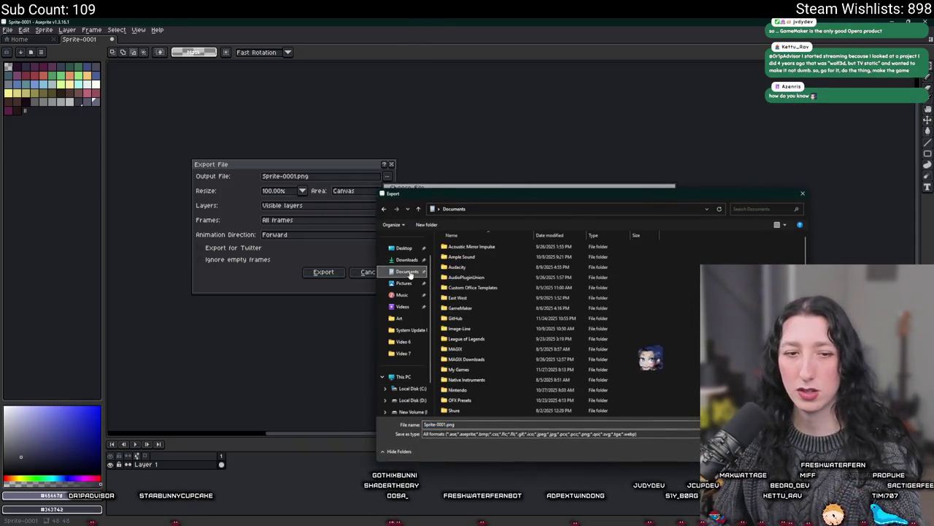
{"action": "left_click", "coordinate": [502, 297]}
{"action": "double_click", "coordinate": [492, 319]}
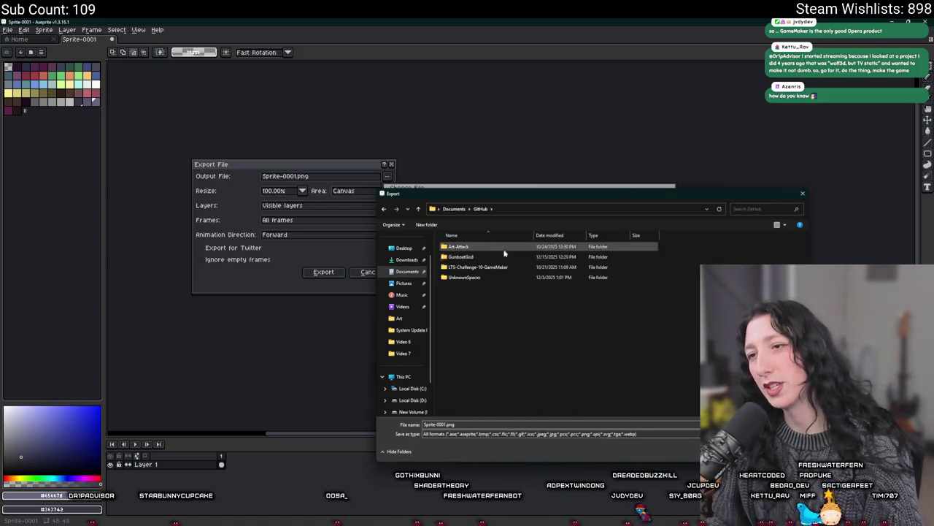
{"action": "double_click", "coordinate": [482, 277]}
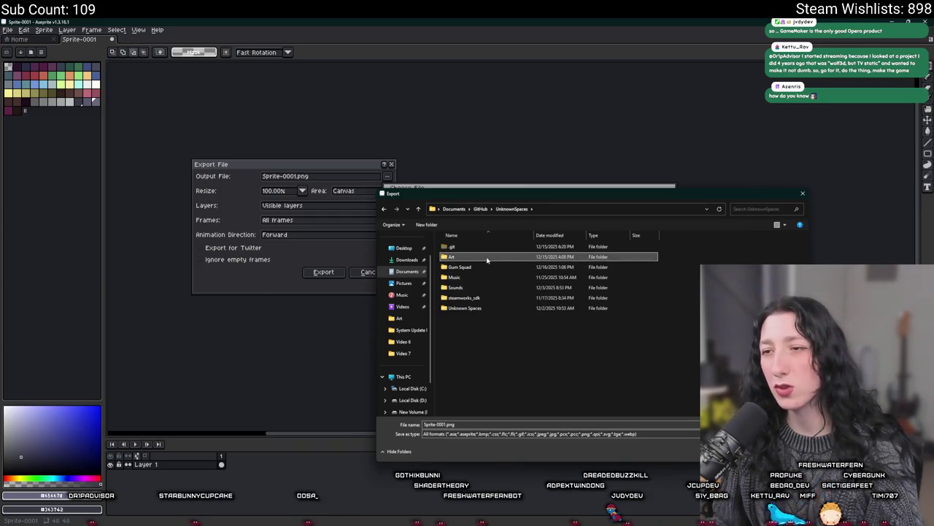
{"action": "left_click", "coordinate": [479, 255]}
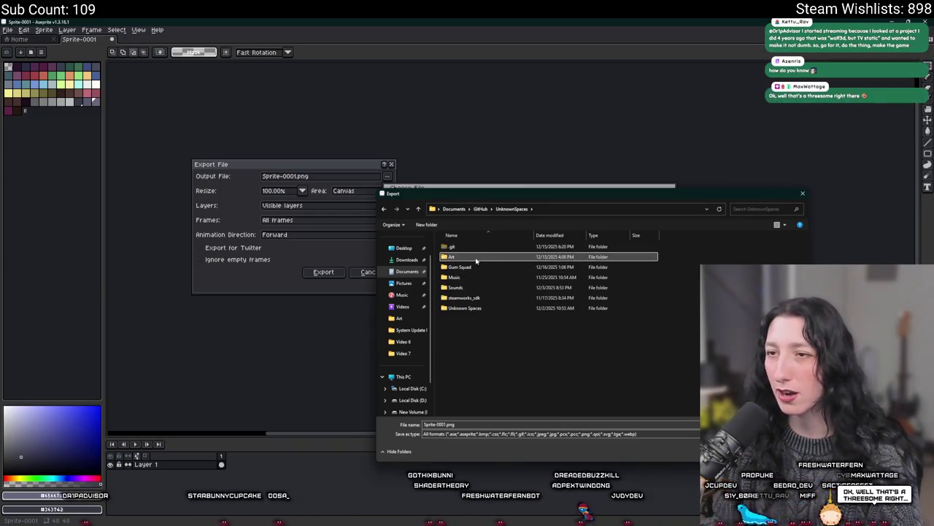
{"action": "double_click", "coordinate": [479, 255]}
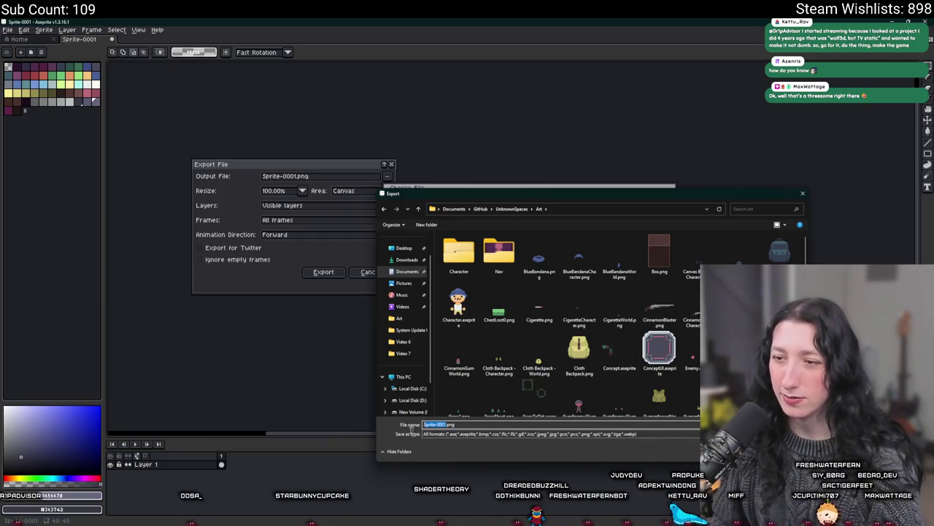
{"action": "mouse_move", "coordinate": [520, 182]}
{"action": "left_mouse_down"}
{"action": "mouse_move", "coordinate": [545, 159]}
{"action": "mouse_move", "coordinate": [463, 175]}
{"action": "left_mouse_up"}
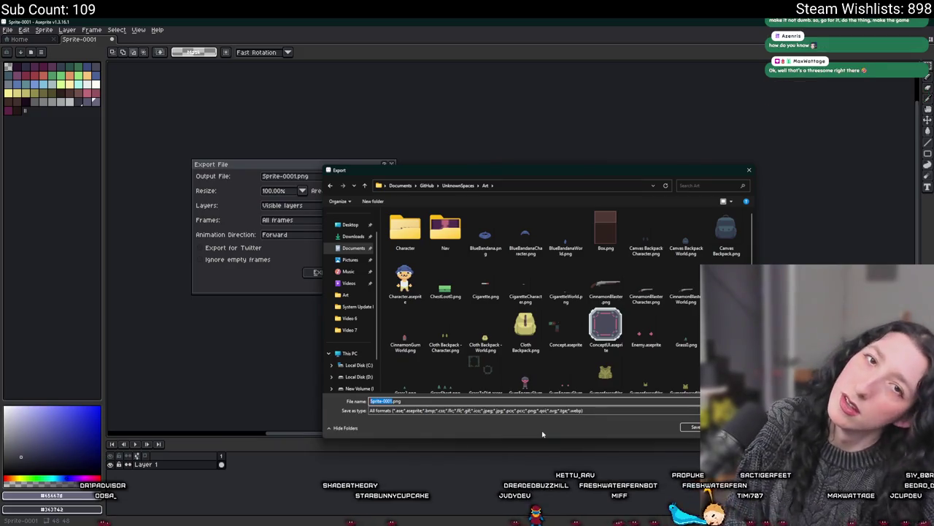
- Name the file MetalMask.png and export the sprite
{"action": "type", "text": "HockeyHat.png"}
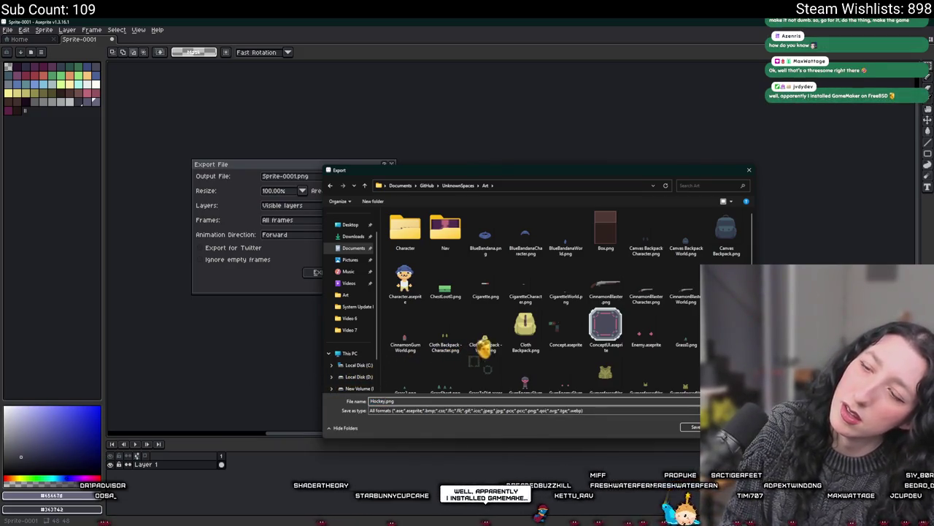
{"action": "key", "text": "BackSpace"}
{"action": "key", "text": "BackSpace"}
{"action": "key", "text": "BackSpace"}
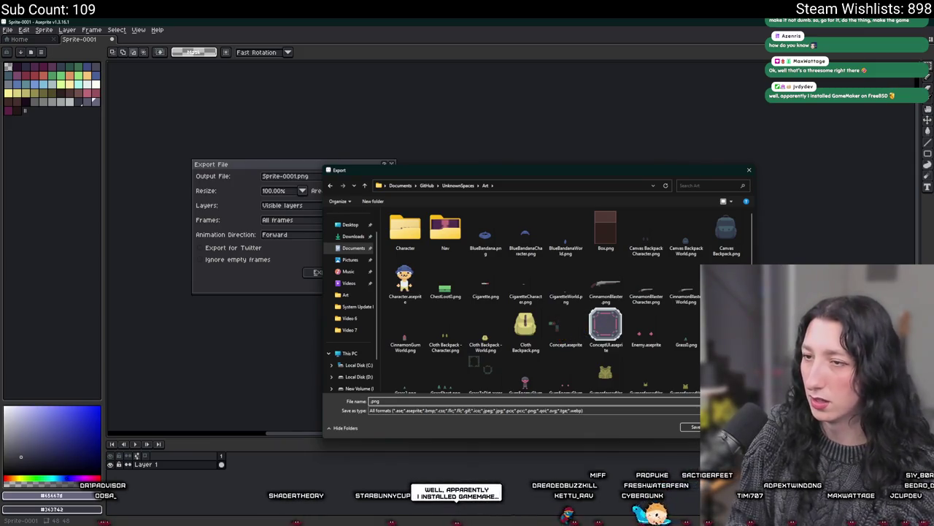
{"action": "type", "text": "MtalMask"}
{"action": "key", "text": "Return"}
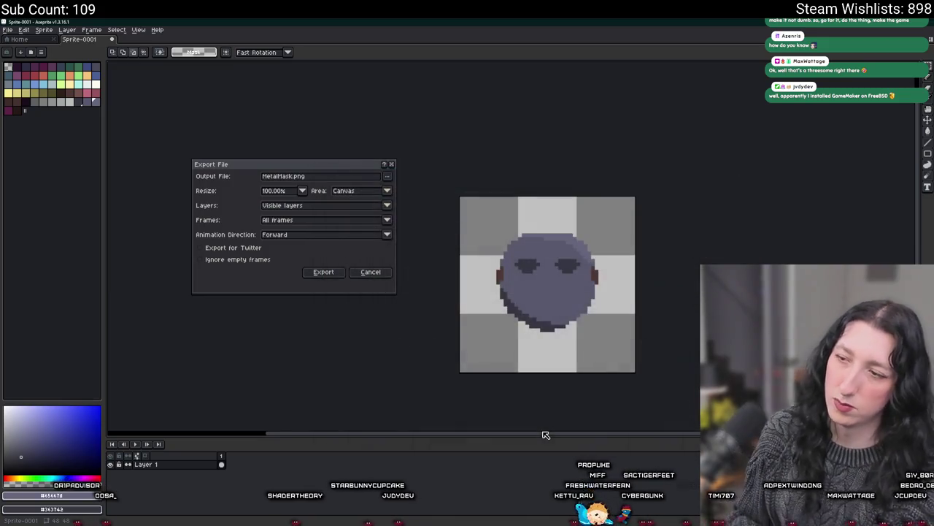
{"action": "left_click", "coordinate": [323, 272]}
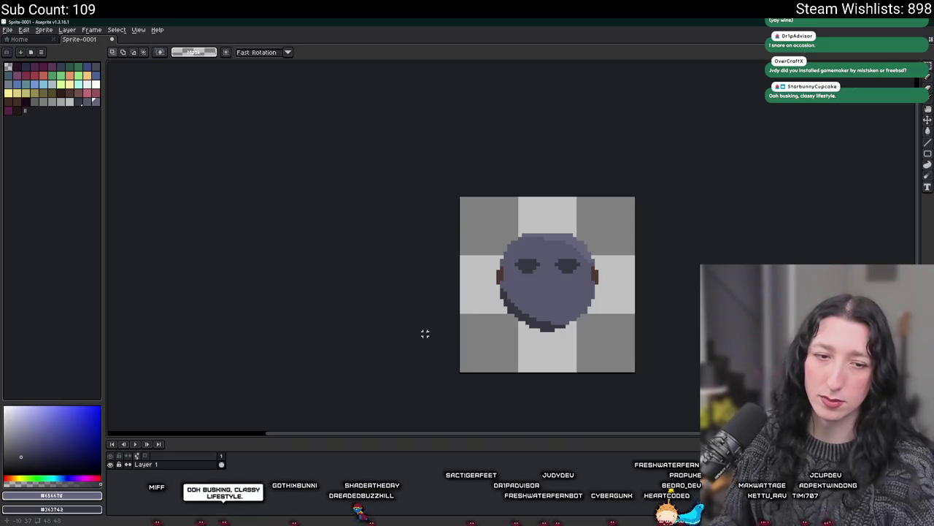
- Select and copy the whole mask sprite
{"action": "scroll", "coordinate": [511, 219], "scroll_direction": "up", "scroll_amount": 1}
{"action": "scroll", "coordinate": [511, 219], "scroll_direction": "up", "scroll_amount": 1}
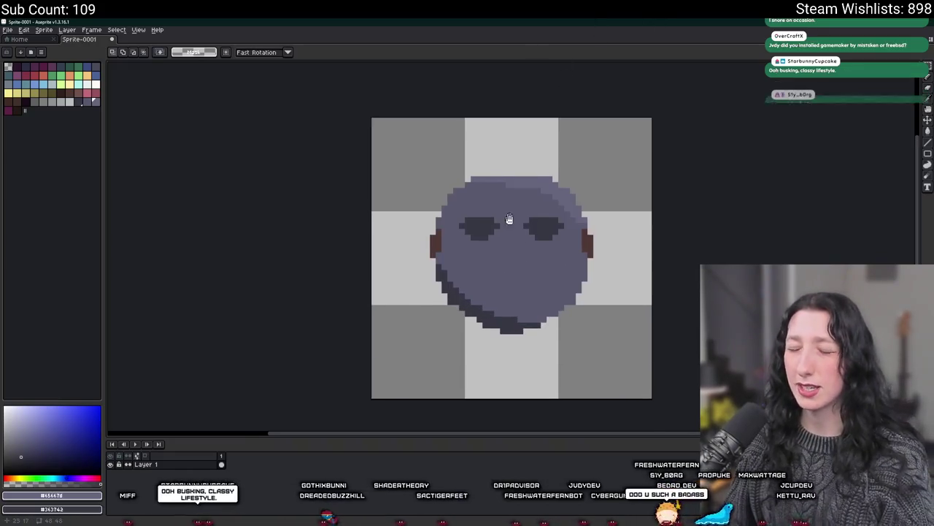
{"action": "left_click_drag", "start_coordinate": [512, 248], "coordinate": [530, 203]}
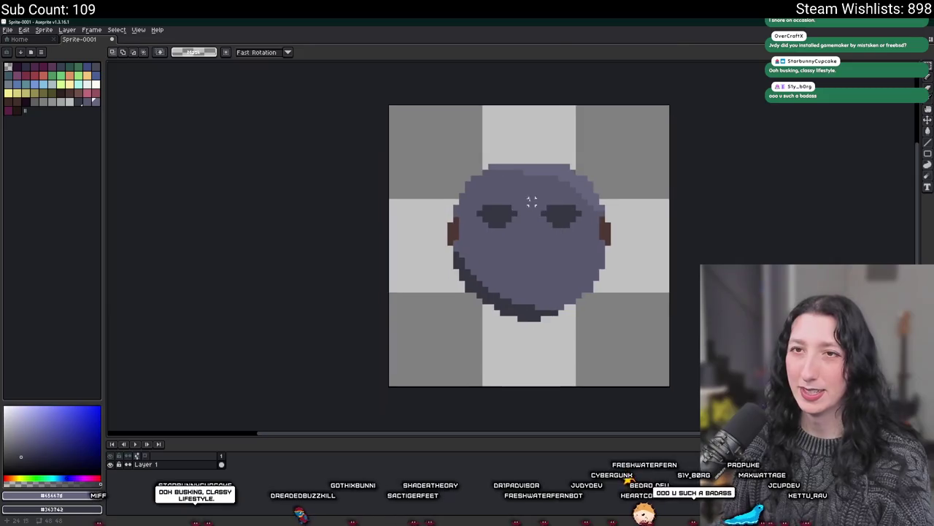
{"action": "key", "text": "ctrl+shift+e"}
{"action": "left_click", "coordinate": [324, 271]}
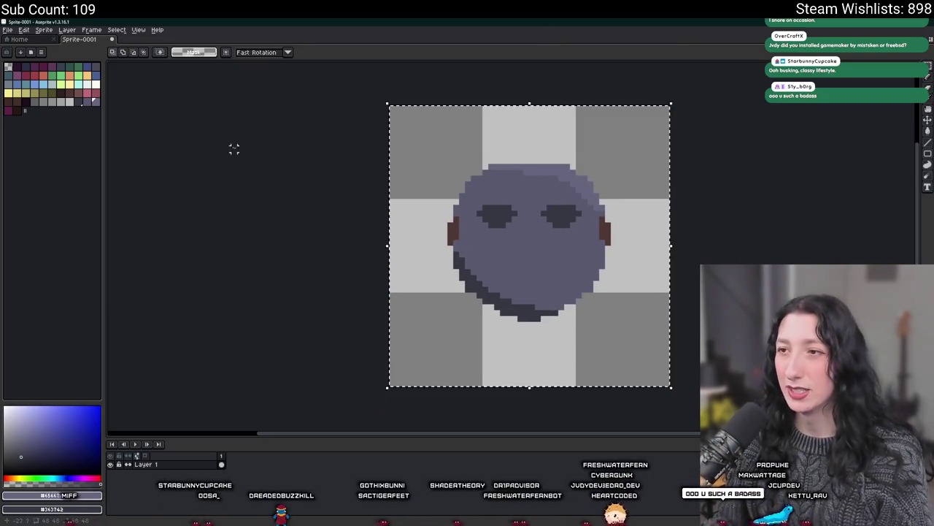
- Create a new blank 10x10 sprite from the Home tab
{"action": "left_click", "coordinate": [19, 38]}
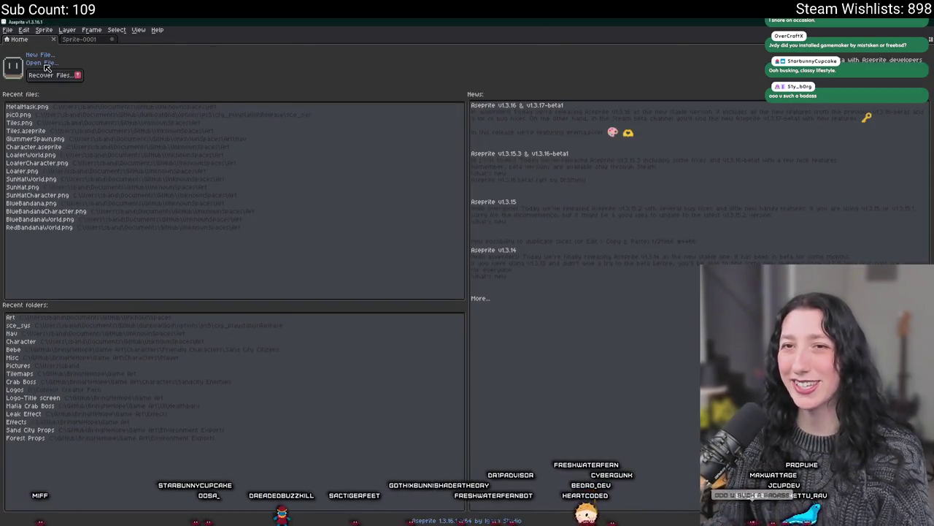
{"action": "left_click", "coordinate": [41, 54]}
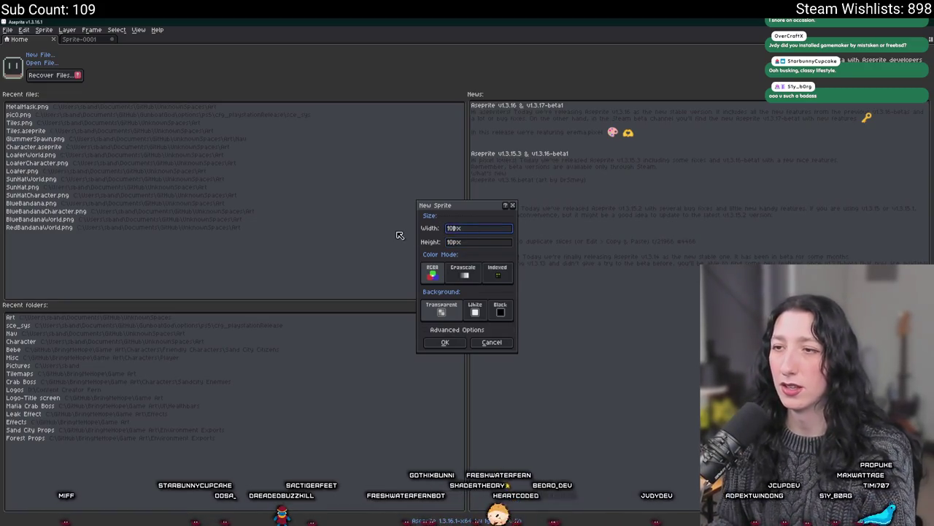
{"action": "key", "text": "Return"}
- Paste the mask face into Sprite-0002 and scale it down to fit the canvas
{"action": "key", "text": "ctrl+v"}
{"action": "mouse_move", "coordinate": [652, 369]}
{"action": "left_mouse_down"}
{"action": "mouse_move", "coordinate": [553, 249]}
{"action": "mouse_move", "coordinate": [559, 271]}
{"action": "left_mouse_up"}
{"action": "scroll", "coordinate": [527, 246], "scroll_direction": "up", "scroll_amount": 3}
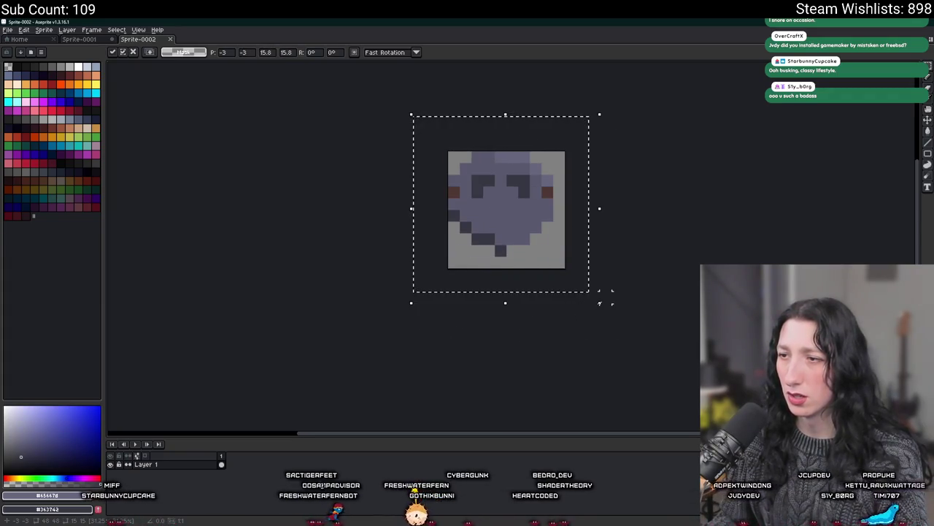
{"action": "mouse_move", "coordinate": [601, 303]}
{"action": "left_mouse_down"}
{"action": "mouse_move", "coordinate": [615, 319]}
{"action": "mouse_move", "coordinate": [611, 310]}
{"action": "left_mouse_up"}
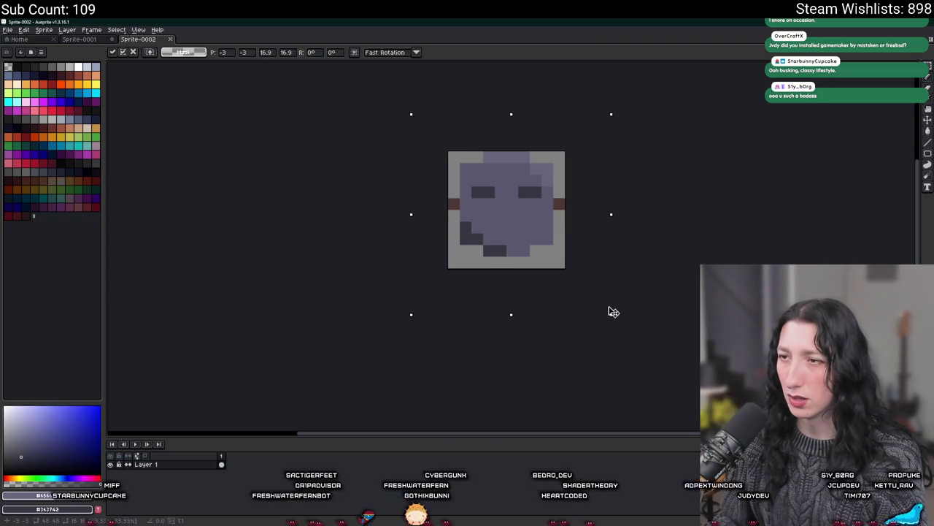
{"action": "key", "text": "Return"}
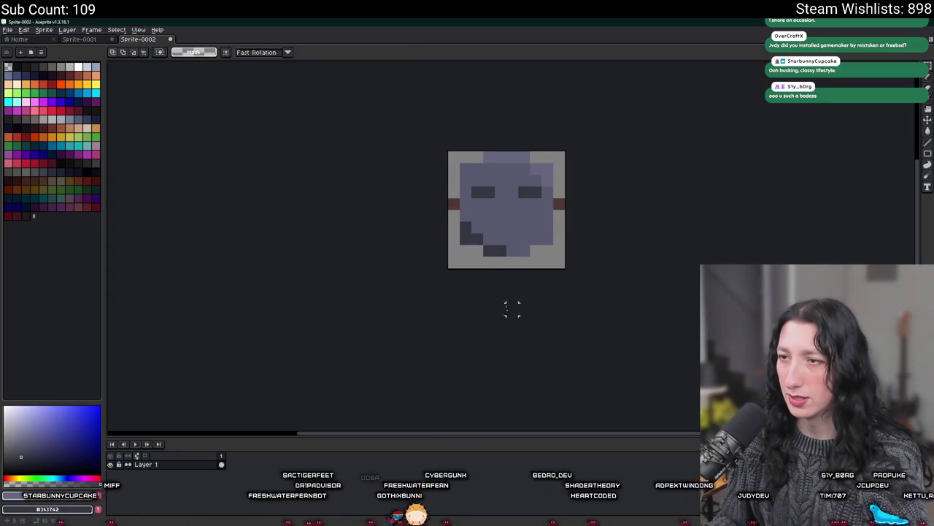
- Recolour a pixel at the small face's lower left
{"action": "scroll", "coordinate": [473, 234], "scroll_direction": "up", "scroll_amount": 3}
{"action": "key", "text": "i"}
{"action": "scroll", "coordinate": [465, 139], "scroll_direction": "up", "scroll_amount": 2}
{"action": "key", "text": "b"}
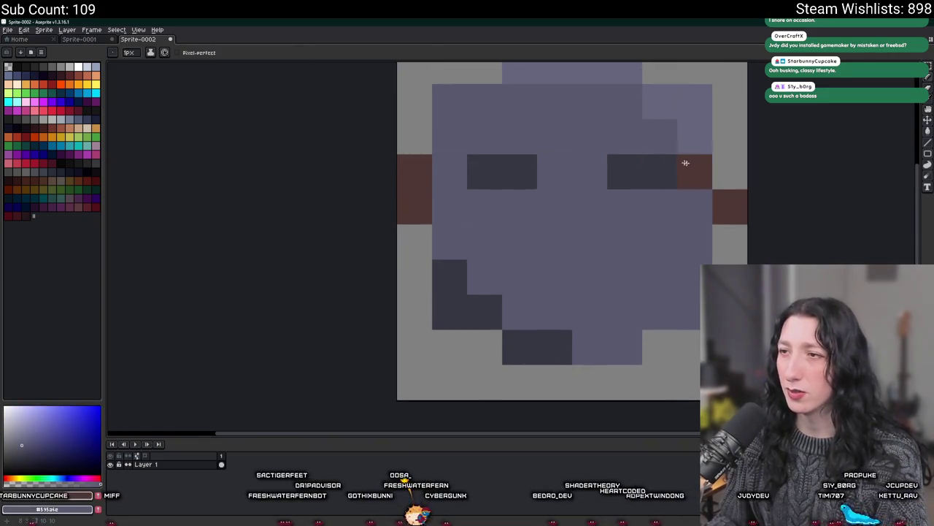
{"action": "left_click", "coordinate": [481, 344]}
{"action": "scroll", "coordinate": [476, 341], "scroll_direction": "down", "scroll_amount": 8}
- Trim Sprite-0001 to the face, copy it, and paste it scaled to fill Sprite-0002
{"action": "key", "text": "ctrl+0"}
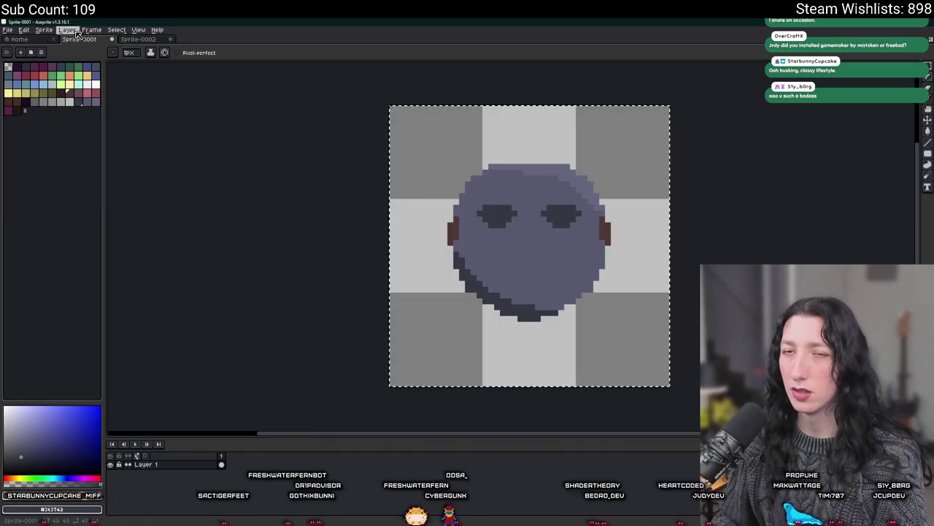
{"action": "left_click", "coordinate": [44, 29]}
{"action": "left_click", "coordinate": [48, 105]}
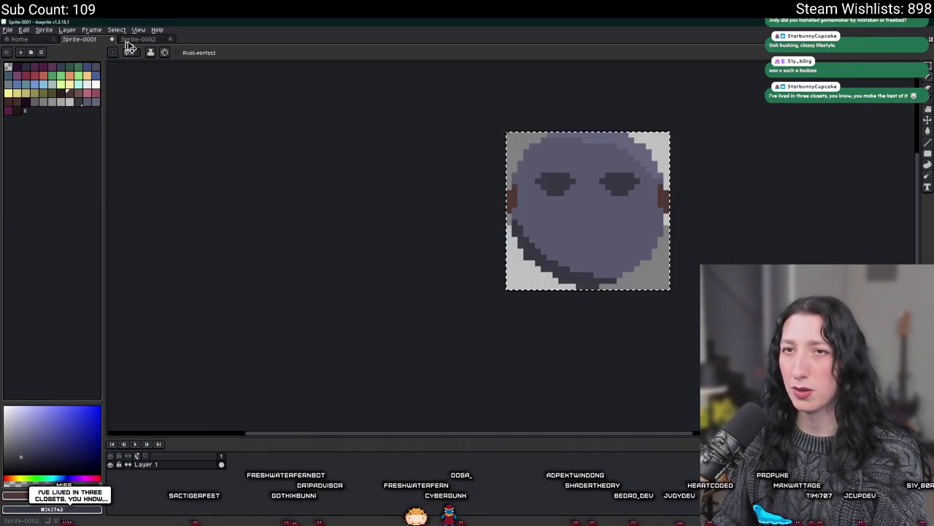
{"action": "key", "text": "ctrl+c"}
{"action": "key", "text": "ctrl+Tab"}
{"action": "key", "text": "ctrl+v"}
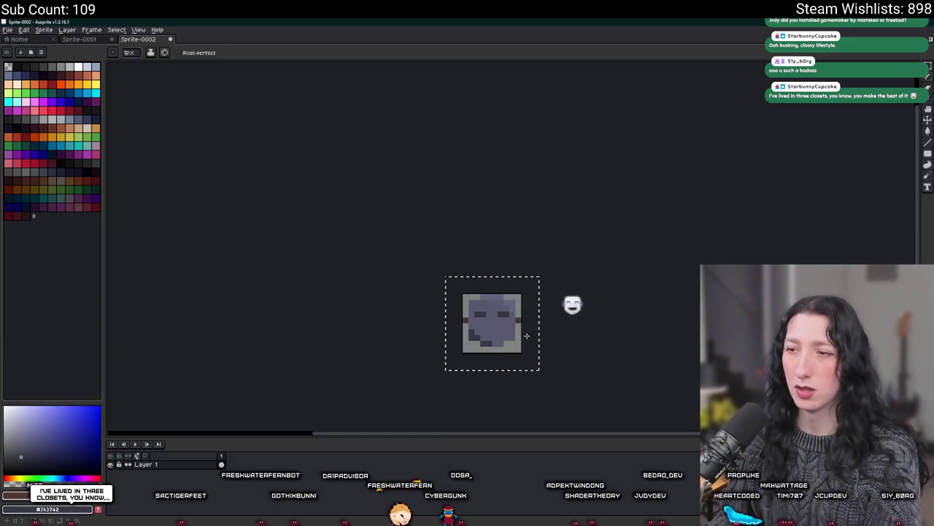
{"action": "key", "text": "ctrl+z"}
{"action": "left_click_drag", "start_coordinate": [519, 319], "coordinate": [416, 241]}
{"action": "key", "text": "ctrl+Tab"}
{"action": "key", "text": "ctrl+z"}
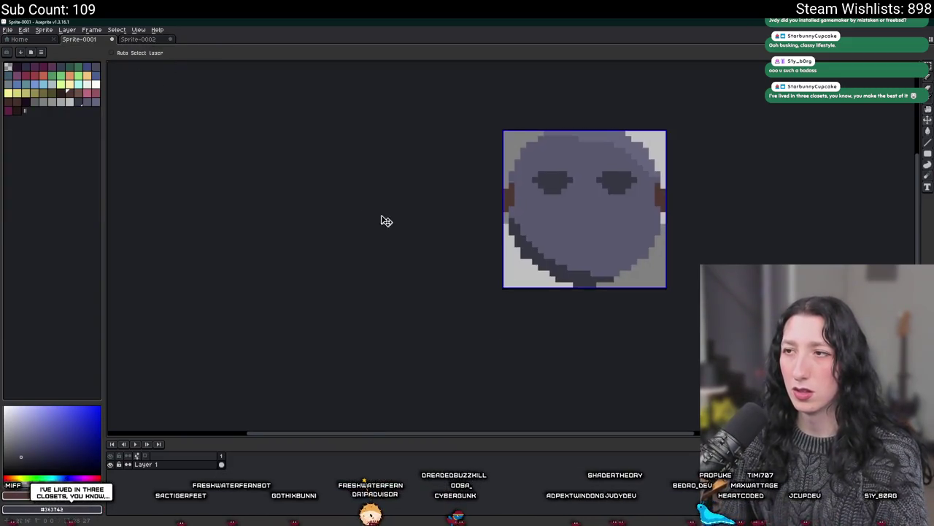
{"action": "key", "text": "ctrl+z"}
{"action": "key", "text": "ctrl+Tab"}
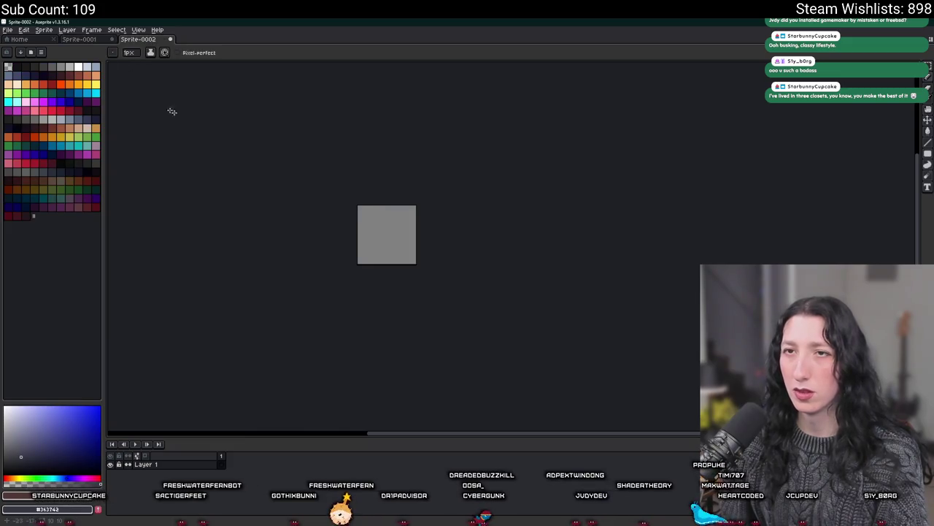
{"action": "key", "text": "ctrl+v"}
{"action": "left_click_drag", "start_coordinate": [523, 363], "coordinate": [418, 266]}
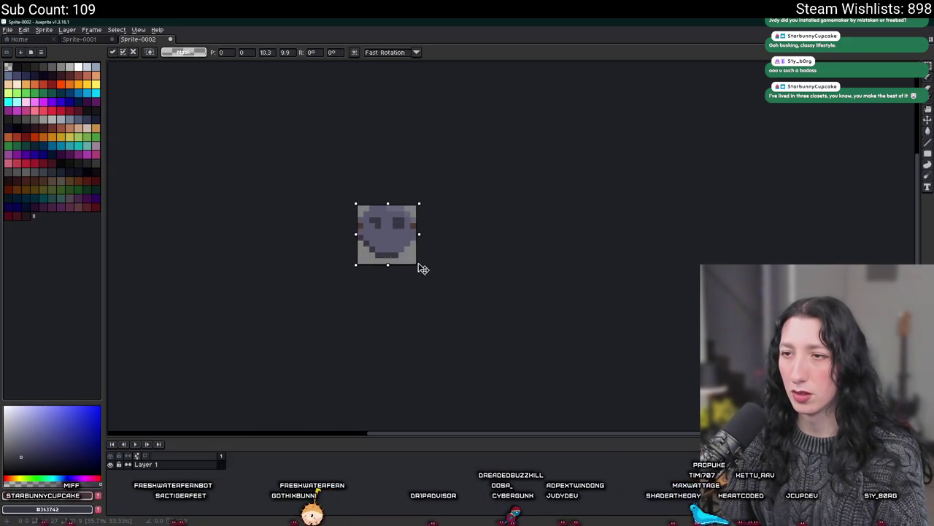
{"action": "key", "text": "Return"}
- Redraw the left ear pixels lower using colours picked from the sprite
{"action": "scroll", "coordinate": [418, 254], "scroll_direction": "down", "scroll_amount": 3}
{"action": "scroll", "coordinate": [409, 274], "scroll_direction": "down", "scroll_amount": 1}
{"action": "scroll", "coordinate": [394, 256], "scroll_direction": "up", "scroll_amount": 4}
{"action": "scroll", "coordinate": [398, 241], "scroll_direction": "up", "scroll_amount": 5}
{"action": "key", "text": "i"}
{"action": "key", "text": "b"}
{"action": "scroll", "coordinate": [406, 248], "scroll_direction": "down", "scroll_amount": 3}
{"action": "scroll", "coordinate": [409, 292], "scroll_direction": "down", "scroll_amount": 2}
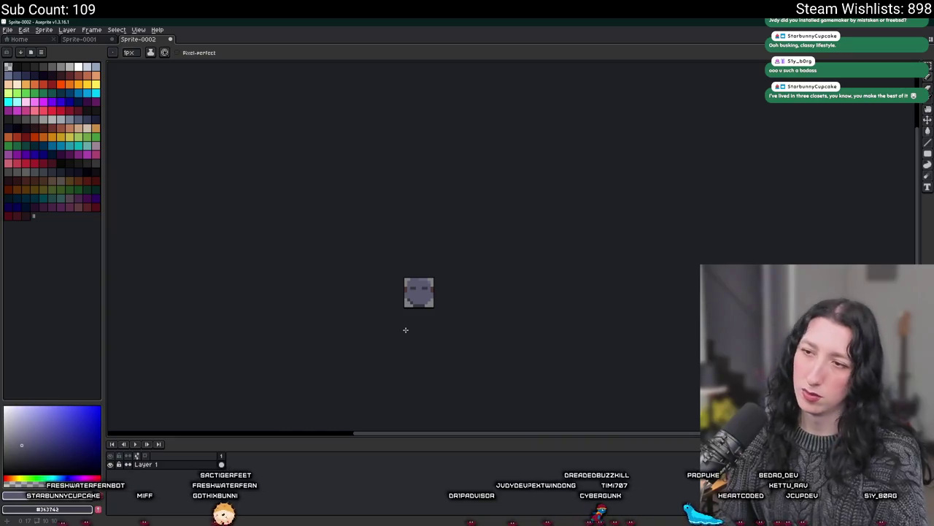
{"action": "scroll", "coordinate": [395, 328], "scroll_direction": "up", "scroll_amount": 2}
{"action": "scroll", "coordinate": [401, 292], "scroll_direction": "up", "scroll_amount": 4}
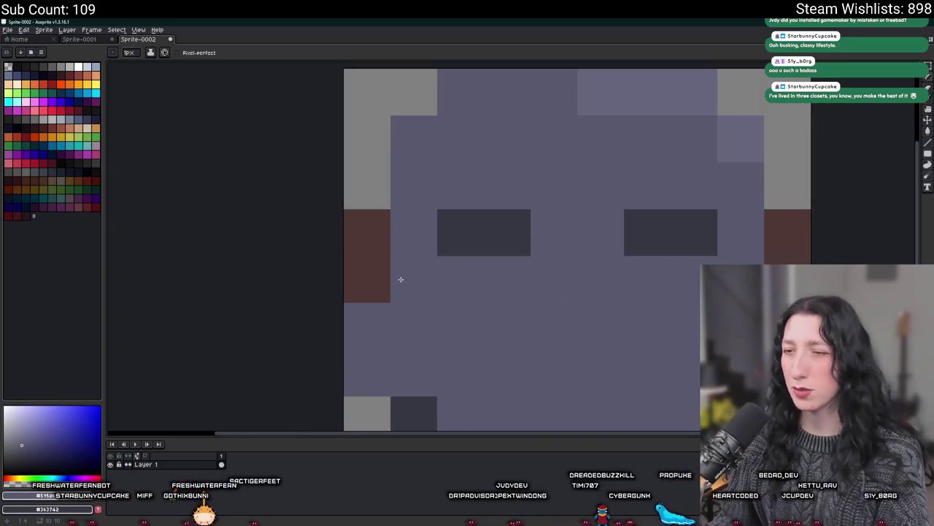
{"action": "key", "text": "i"}
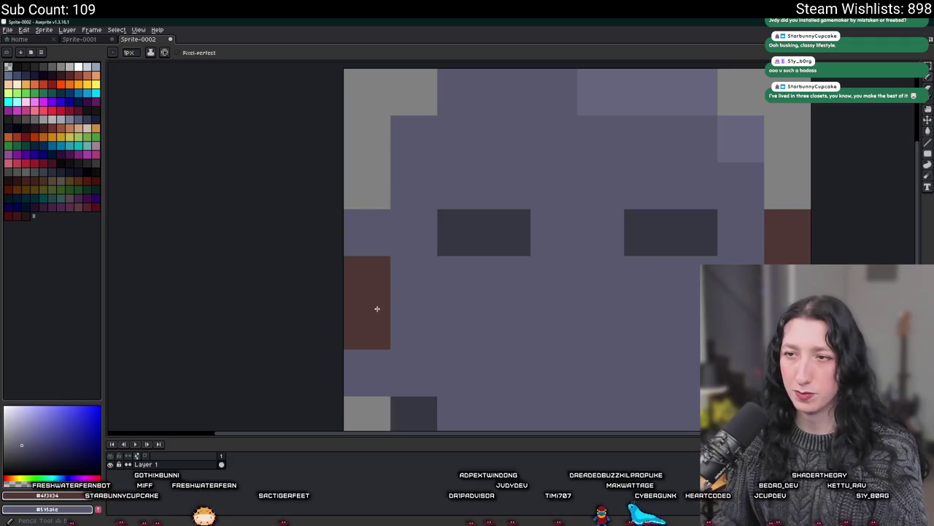
{"action": "key", "text": "b"}
{"action": "scroll", "coordinate": [511, 248], "scroll_direction": "down", "scroll_amount": 3}
{"action": "scroll", "coordinate": [680, 329], "scroll_direction": "down", "scroll_amount": 2}
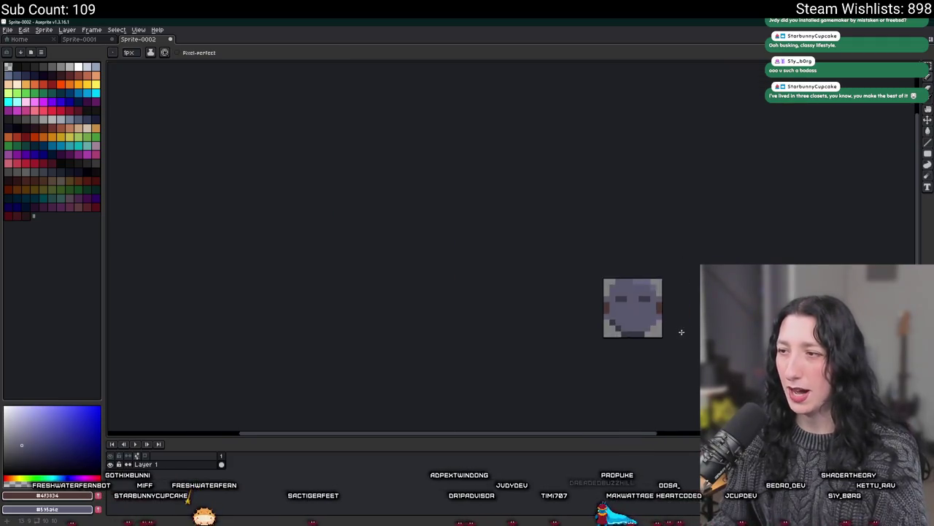
{"action": "scroll", "coordinate": [673, 330], "scroll_direction": "down", "scroll_amount": 1}
{"action": "left_click_drag", "start_coordinate": [673, 329], "coordinate": [653, 329]}
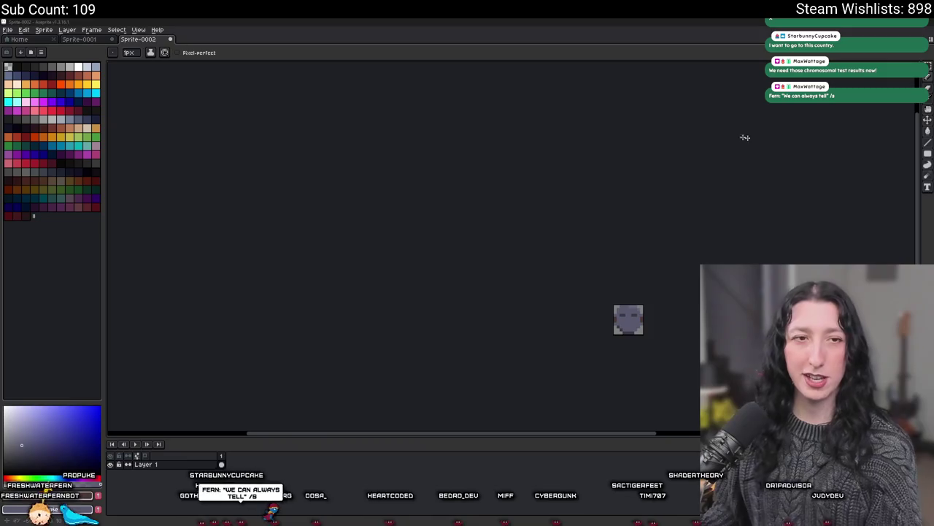
- Export the small sprite to the Documents > GitHub > UnknownSpaces > Art folder
{"action": "scroll", "coordinate": [576, 292], "scroll_direction": "up", "scroll_amount": 1}
{"action": "scroll", "coordinate": [532, 240], "scroll_direction": "up", "scroll_amount": 1}
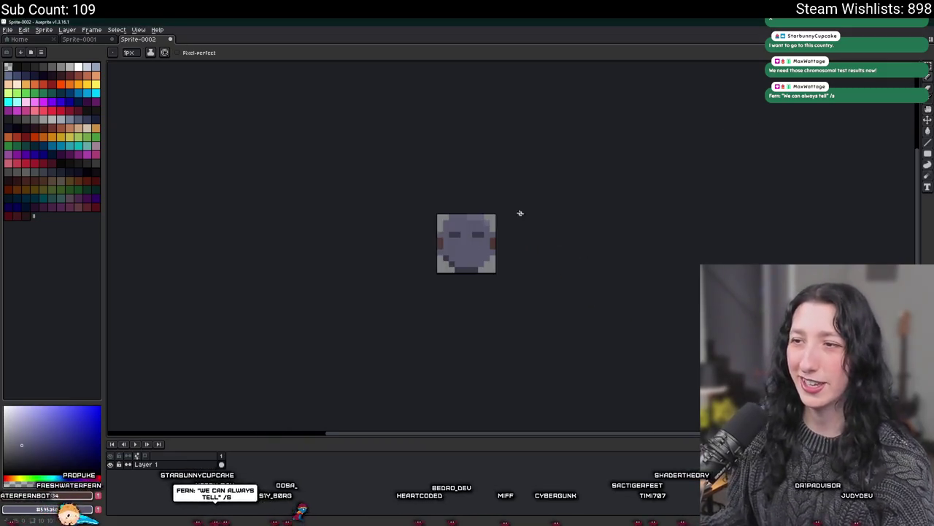
{"action": "scroll", "coordinate": [475, 219], "scroll_direction": "up", "scroll_amount": 1}
{"action": "scroll", "coordinate": [445, 224], "scroll_direction": "up", "scroll_amount": 1}
{"action": "key", "text": "ctrl+e"}
{"action": "left_click", "coordinate": [386, 178]}
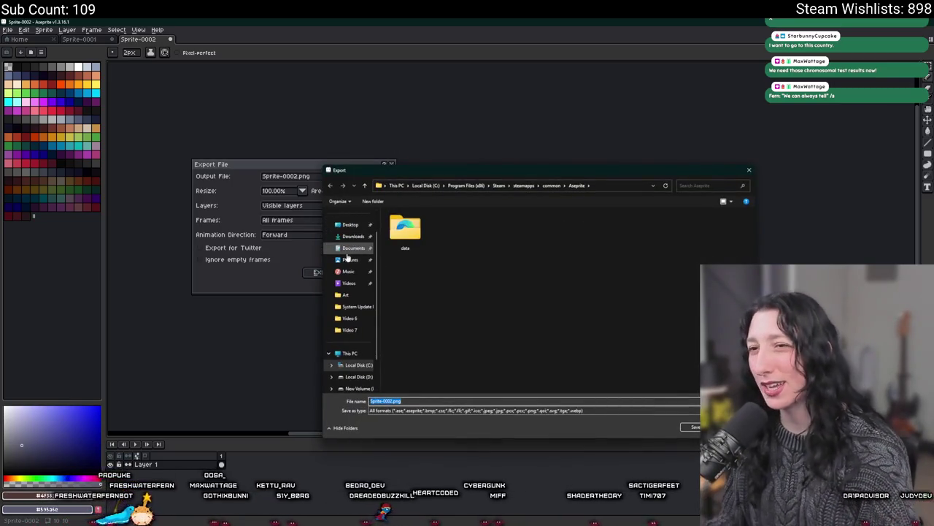
{"action": "left_click", "coordinate": [353, 236]}
{"action": "left_click", "coordinate": [353, 249]}
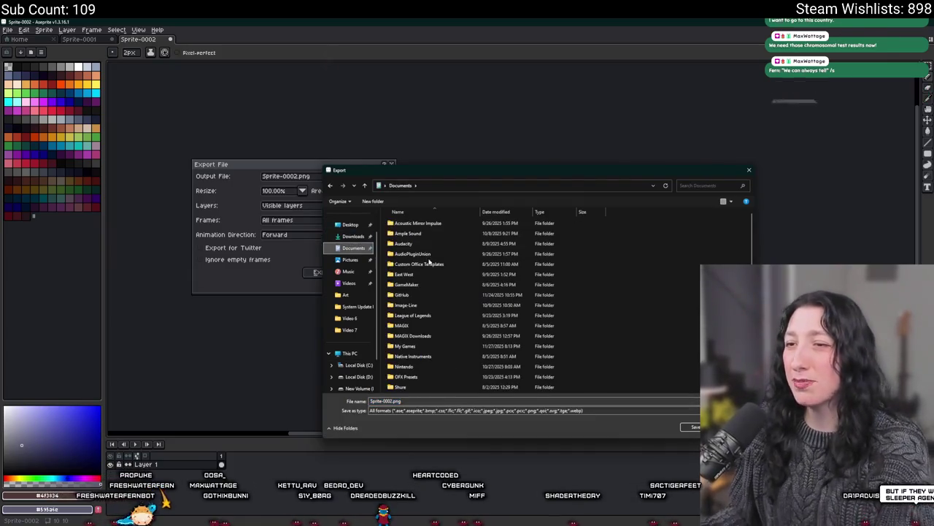
{"action": "double_click", "coordinate": [414, 295]}
{"action": "double_click", "coordinate": [413, 253]}
{"action": "double_click", "coordinate": [412, 233]}
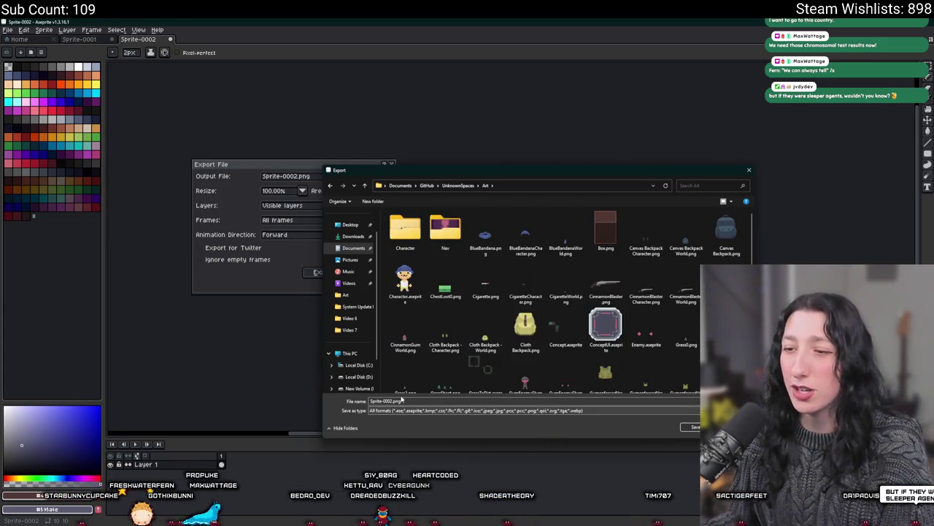
- Name the file MetalMask_world.png and export it
{"action": "scroll", "coordinate": [445, 307], "scroll_direction": "down", "scroll_amount": 3}
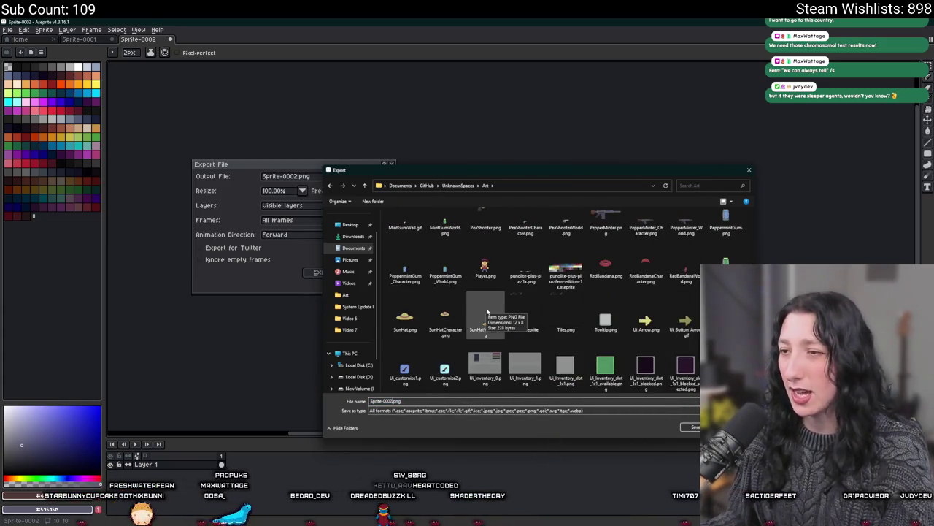
{"action": "scroll", "coordinate": [496, 314], "scroll_direction": "down", "scroll_amount": 3}
{"action": "left_click", "coordinate": [686, 230]}
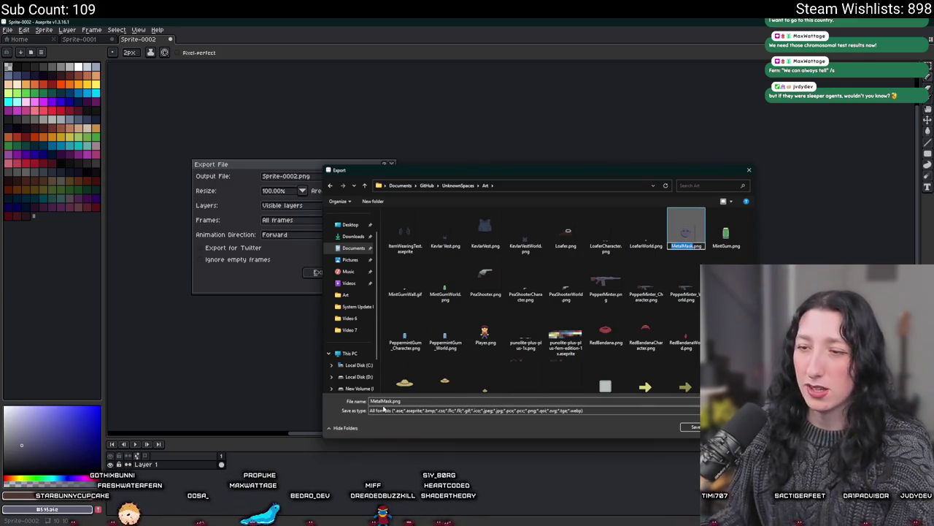
{"action": "left_click", "coordinate": [431, 403]}
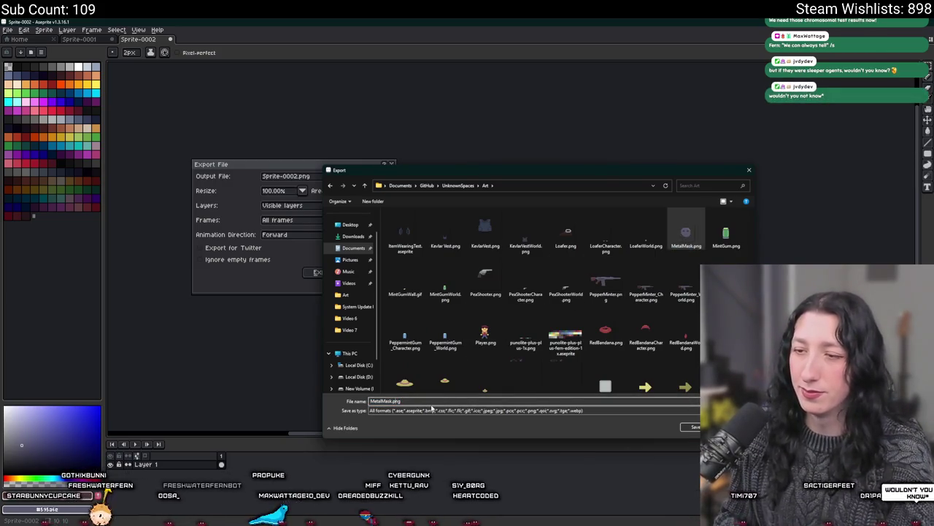
{"action": "key", "text": "Right"}
{"action": "key", "text": "Left"}
{"action": "key", "text": "Left"}
{"action": "key", "text": "Left"}
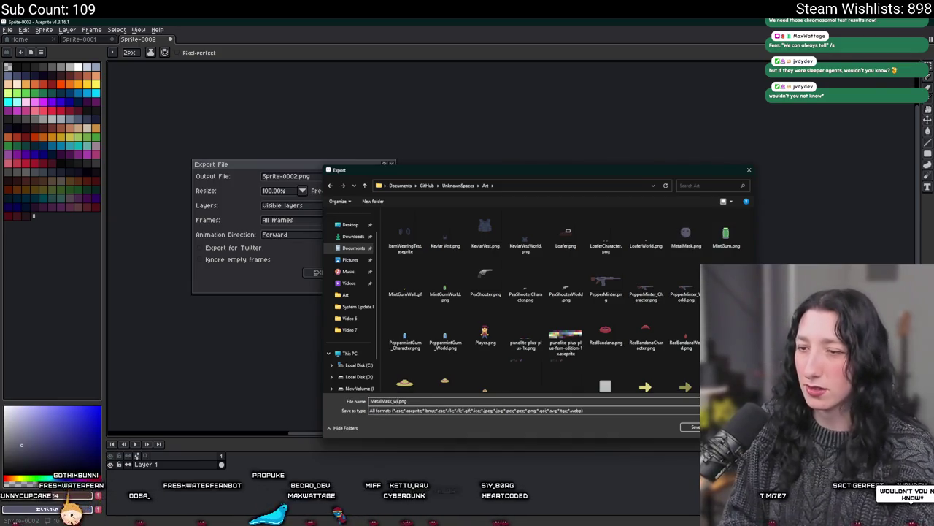
{"action": "key", "text": "Return"}
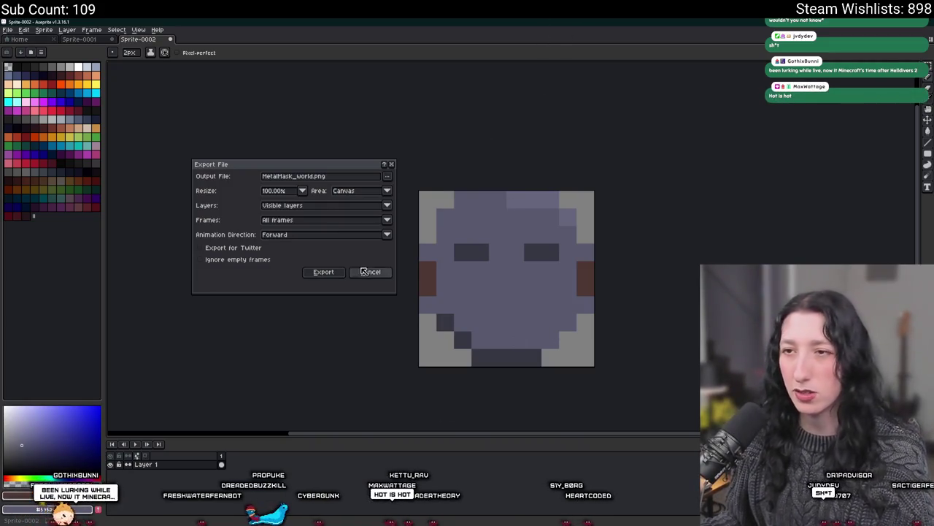
{"action": "left_click", "coordinate": [322, 272]}
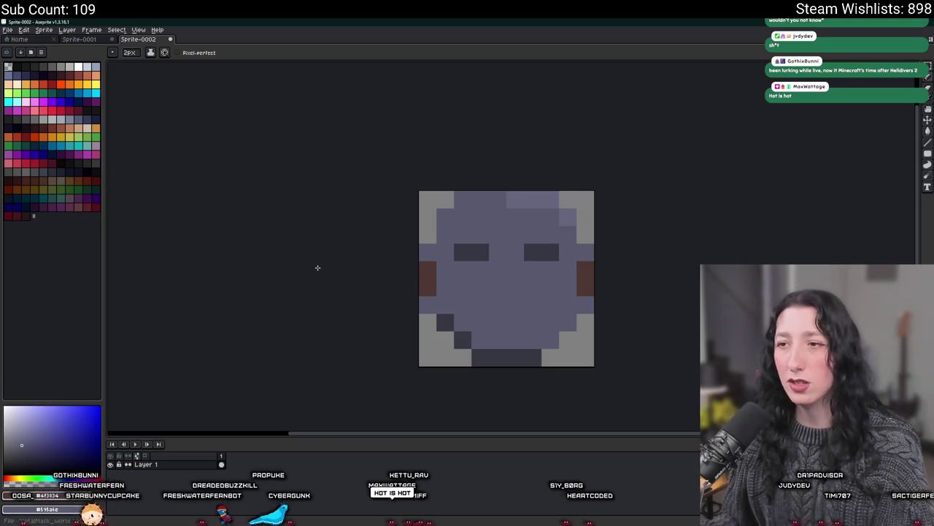
{"action": "scroll", "coordinate": [282, 238], "scroll_direction": "right", "scroll_amount": 5}
{"action": "scroll", "coordinate": [281, 238], "scroll_direction": "down", "scroll_amount": 2}
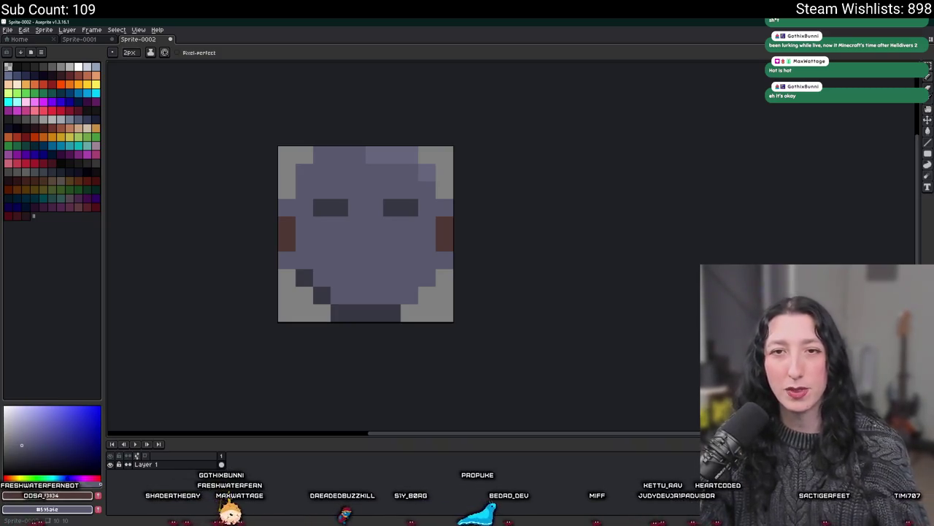
{"action": "key", "text": "Delete"}
{"action": "key", "text": "Delete"}
{"action": "key", "text": "Delete"}
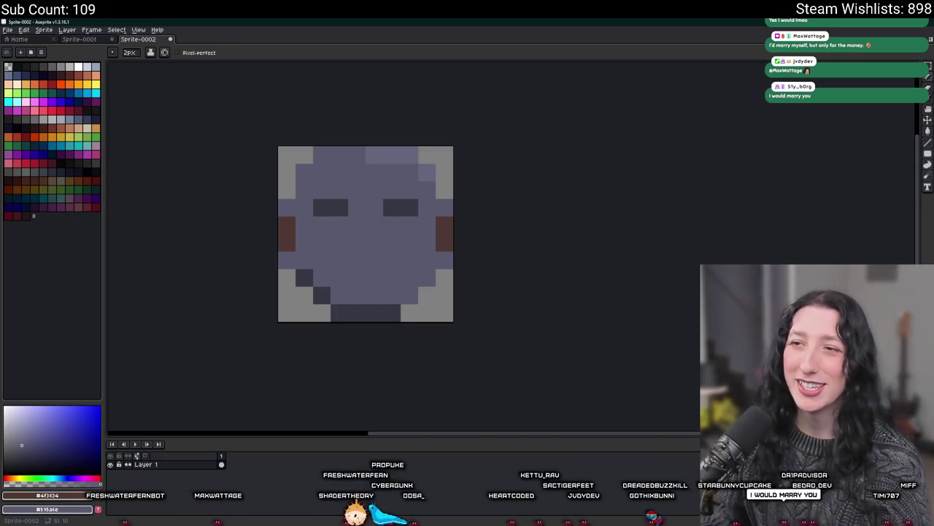
- Open Character.aseprite from the Home page's recent files
{"action": "scroll", "coordinate": [285, 207], "scroll_direction": "up", "scroll_amount": 1}
{"action": "left_click_drag", "start_coordinate": [268, 194], "coordinate": [285, 207]}
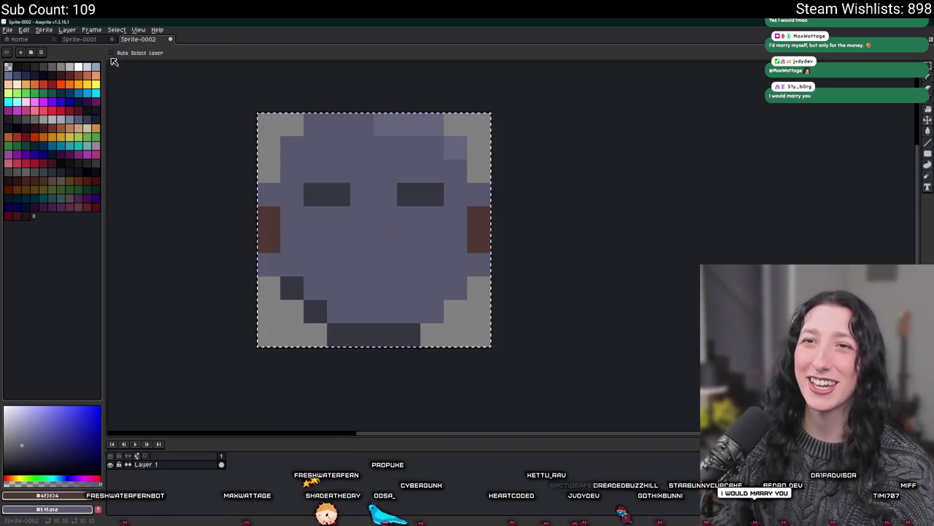
{"action": "key", "text": "ctrl+shift+Tab"}
{"action": "key", "text": "ctrl+shift+Tab"}
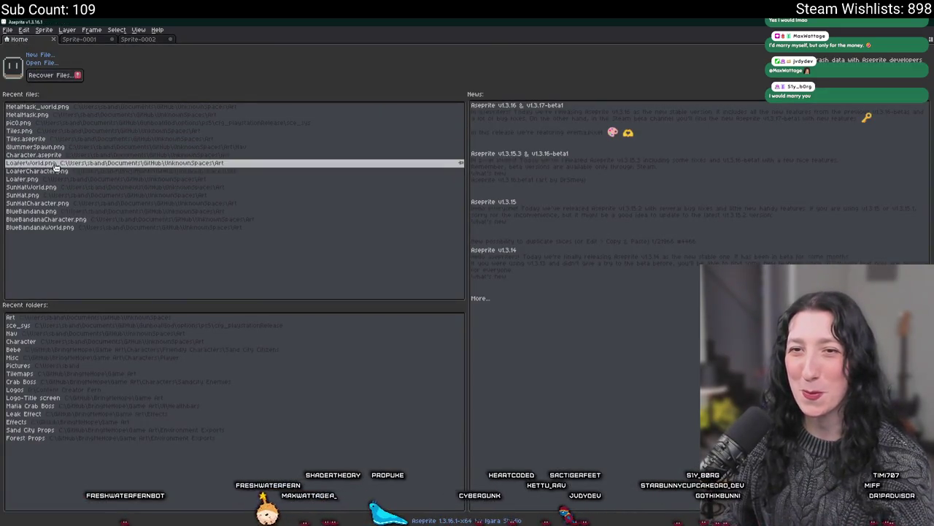
{"action": "left_click", "coordinate": [60, 161]}
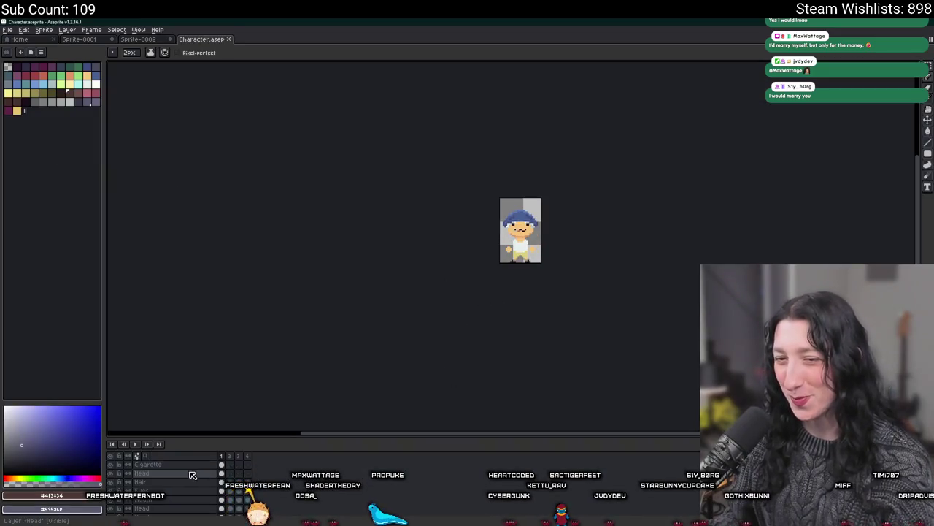
- Add a new layer named 'Face' above the Hair layer
{"action": "left_click", "coordinate": [179, 473]}
{"action": "scroll", "coordinate": [497, 260], "scroll_direction": "up", "scroll_amount": 1}
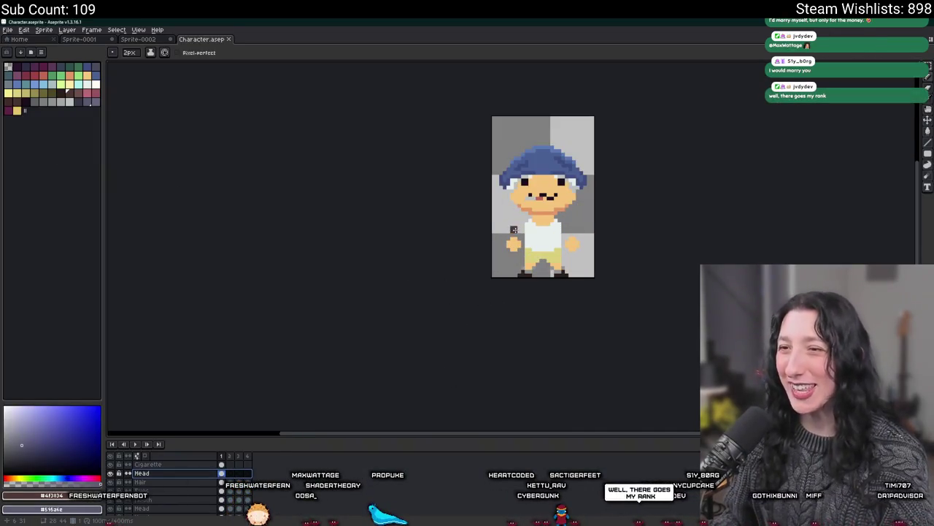
{"action": "scroll", "coordinate": [497, 261], "scroll_direction": "up", "scroll_amount": 1}
{"action": "left_click", "coordinate": [147, 483]}
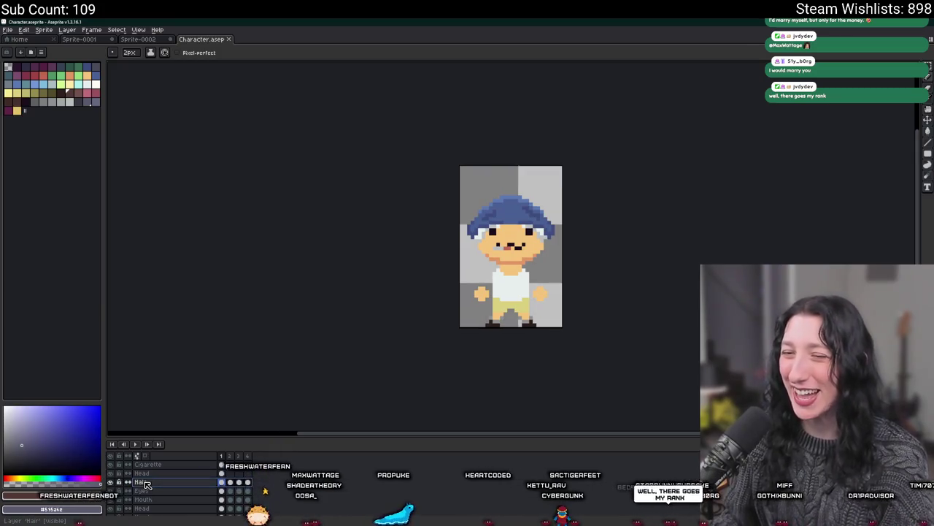
{"action": "key", "text": "shift+n"}
{"action": "double_click", "coordinate": [147, 483]}
{"action": "type", "text": "Face"}
{"action": "key", "text": "Return"}
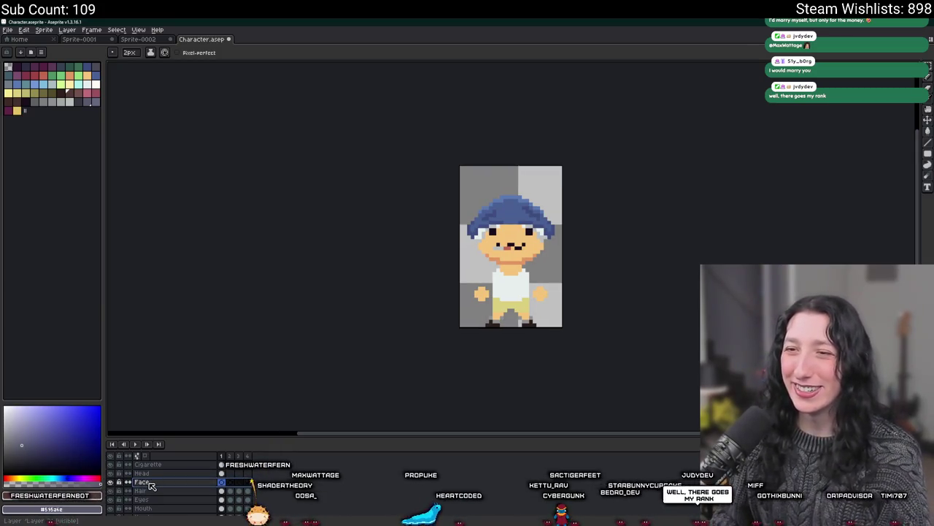
- Try pasting the copied mask into Character, then cancel the misplaced paste
{"action": "key", "text": "ctrl+v"}
{"action": "scroll", "coordinate": [474, 219], "scroll_direction": "up", "scroll_amount": 2}
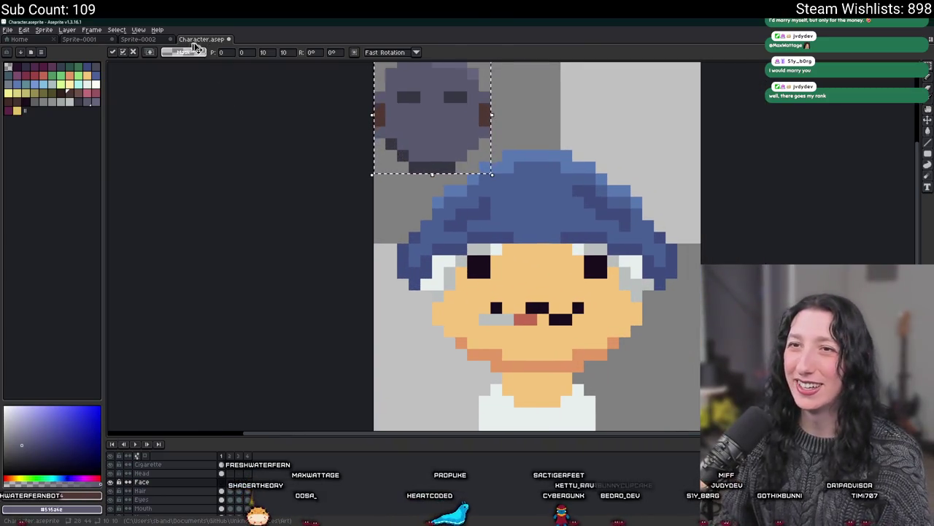
{"action": "key", "text": "Escape"}
{"action": "key", "text": "ctrl+v"}
{"action": "left_click_drag", "start_coordinate": [428, 125], "coordinate": [528, 313]}
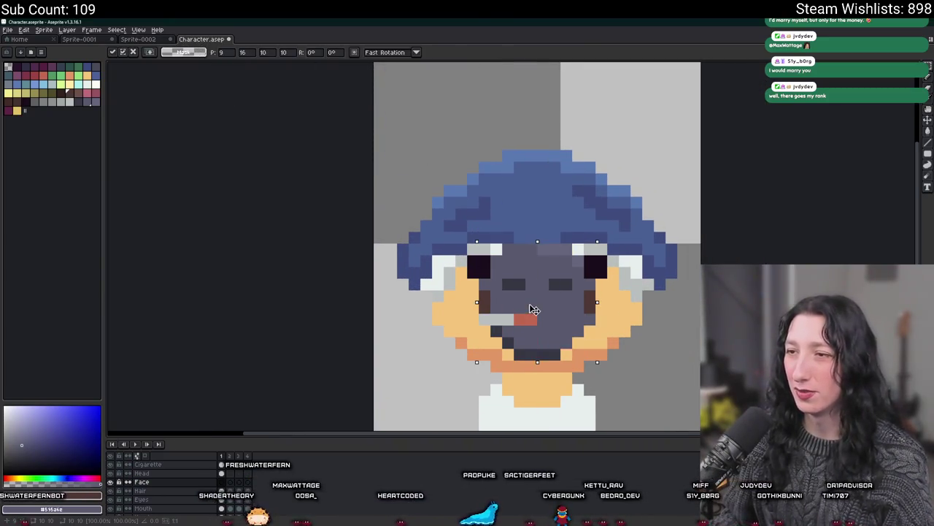
{"action": "scroll", "coordinate": [602, 363], "scroll_direction": "down", "scroll_amount": 2}
{"action": "key", "text": "Escape"}
- Select all of Sprite-0001 and trim it down to the mask with Sprite > Trim
{"action": "left_click", "coordinate": [138, 39]}
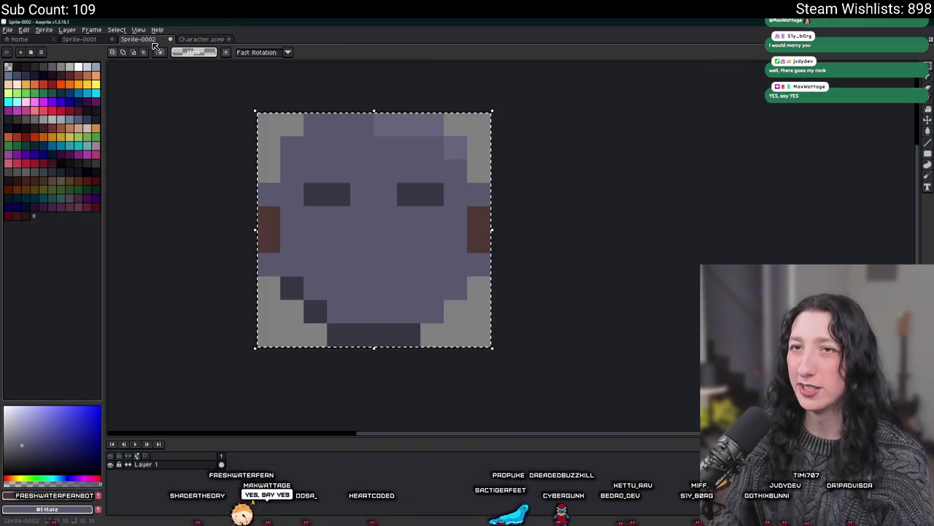
{"action": "key", "text": "ctrl+shift+Tab"}
{"action": "key", "text": "ctrl+a"}
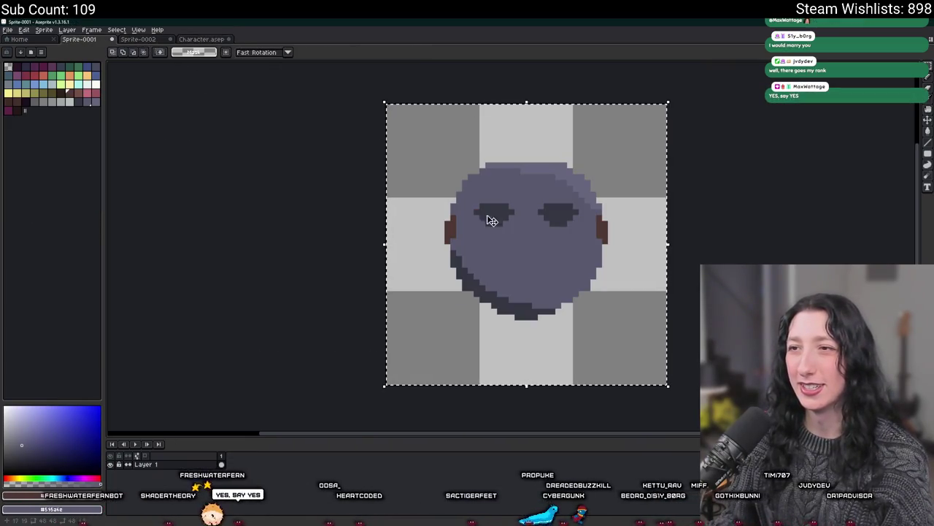
{"action": "scroll", "coordinate": [302, 154], "scroll_direction": "down", "scroll_amount": 5}
{"action": "left_click", "coordinate": [44, 29]}
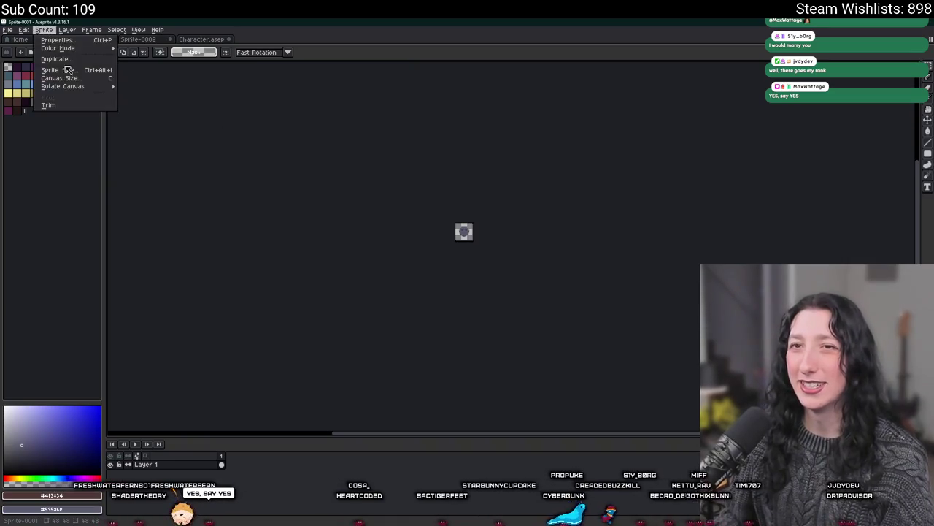
{"action": "left_click", "coordinate": [68, 105]}
{"action": "scroll", "coordinate": [440, 244], "scroll_direction": "up", "scroll_amount": 3}
{"action": "scroll", "coordinate": [440, 243], "scroll_direction": "up", "scroll_amount": 2}
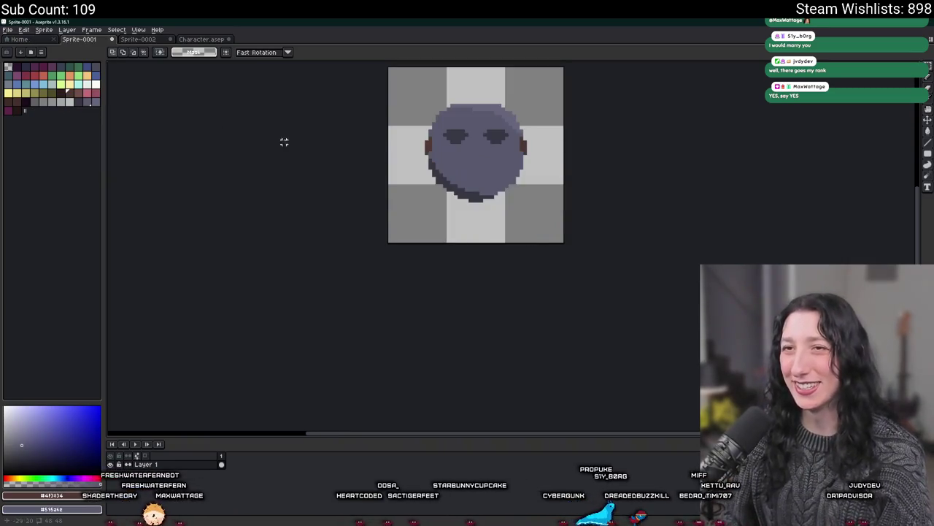
- Paste the trimmed mask into Character over the character's head
{"action": "left_click", "coordinate": [202, 39]}
{"action": "scroll", "coordinate": [509, 122], "scroll_direction": "up", "scroll_amount": 2}
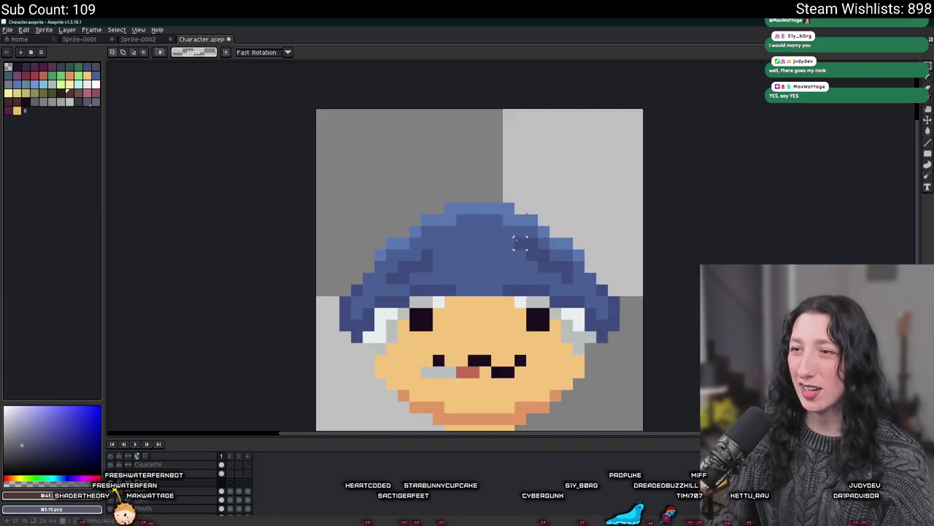
{"action": "scroll", "coordinate": [509, 122], "scroll_direction": "up", "scroll_amount": 1}
{"action": "key", "text": "ctrl+v"}
{"action": "scroll", "coordinate": [440, 187], "scroll_direction": "down", "scroll_amount": 3}
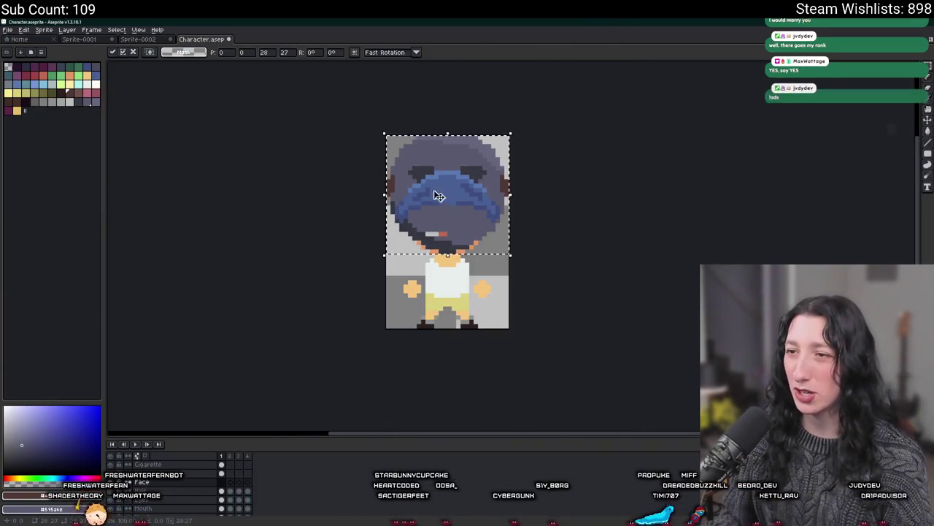
- Scale the pasted mask down to fit the character's head and commit its placement
{"action": "left_click_drag", "start_coordinate": [385, 135], "coordinate": [452, 237]}
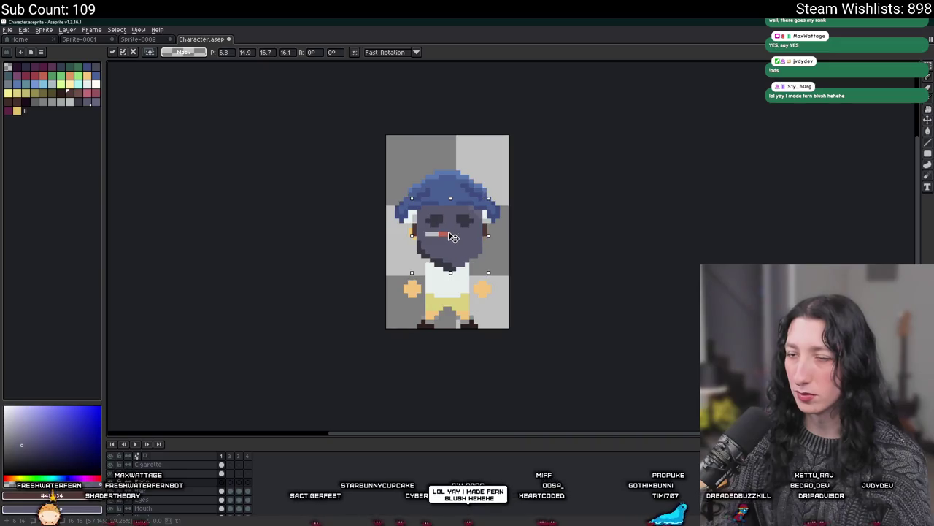
{"action": "scroll", "coordinate": [448, 273], "scroll_direction": "up", "scroll_amount": 2}
{"action": "left_click_drag", "start_coordinate": [448, 273], "coordinate": [411, 272]}
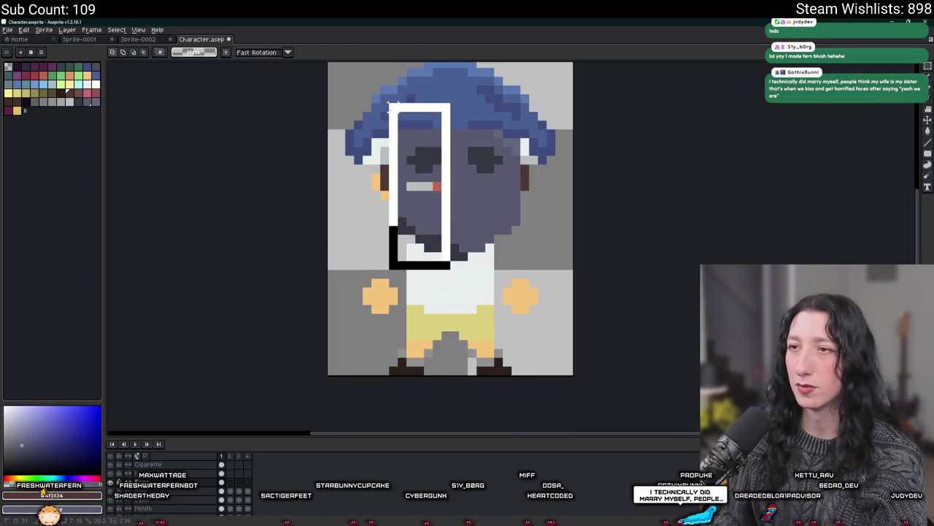
{"action": "left_click", "coordinate": [454, 285]}
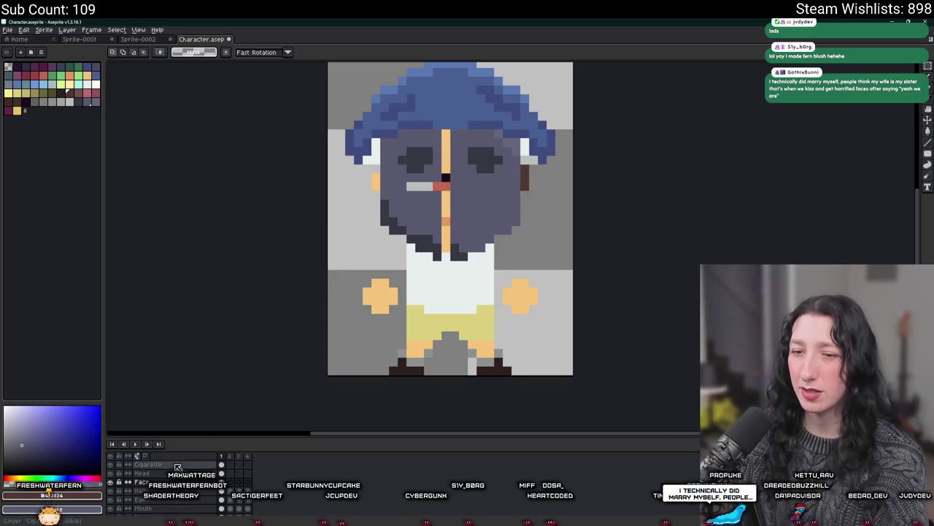
- Hide the Head layer so the blue hair no longer shows
{"action": "left_click", "coordinate": [115, 475]}
{"action": "left_click", "coordinate": [114, 474]}
{"action": "left_click", "coordinate": [115, 475]}
- On the Hair layer, paint over the orange gap down the mask's middle with a 1px pencil
{"action": "left_click", "coordinate": [155, 490]}
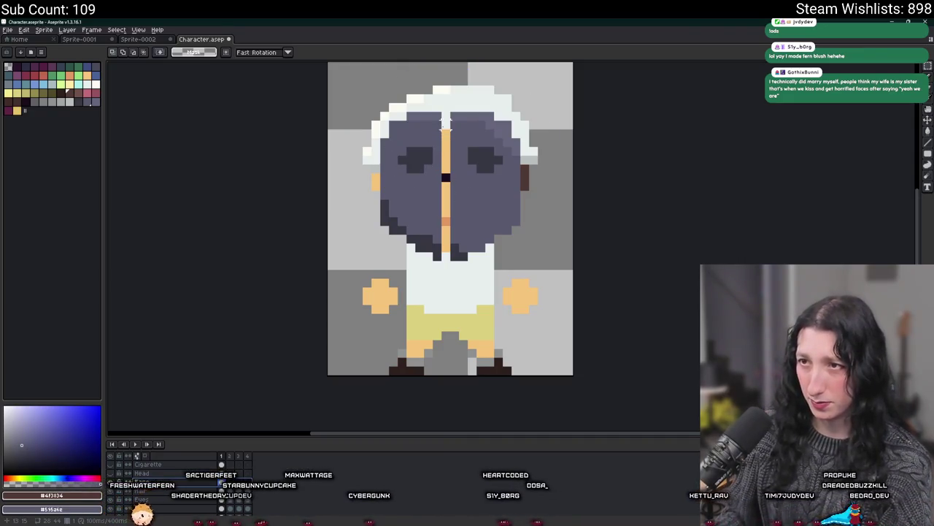
{"action": "scroll", "coordinate": [443, 212], "scroll_direction": "up", "scroll_amount": 1}
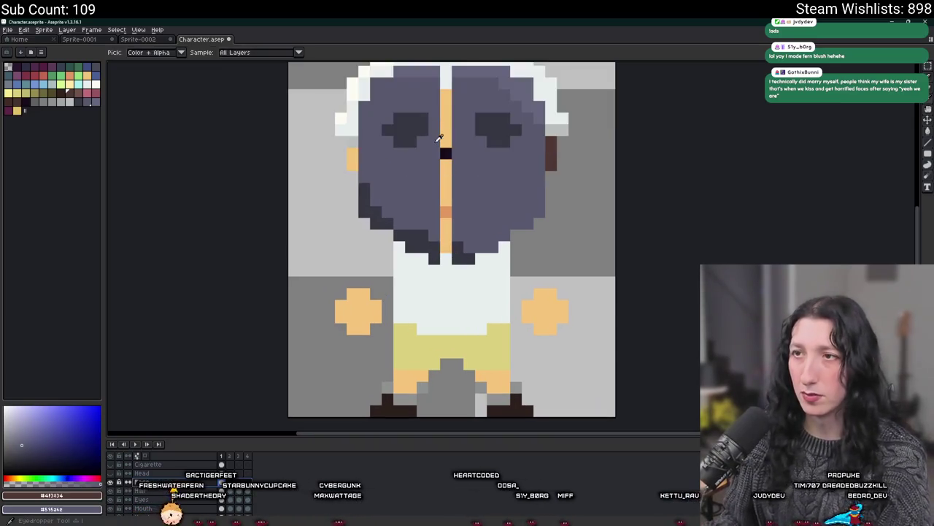
{"action": "key", "text": "b"}
{"action": "key", "text": "minus"}
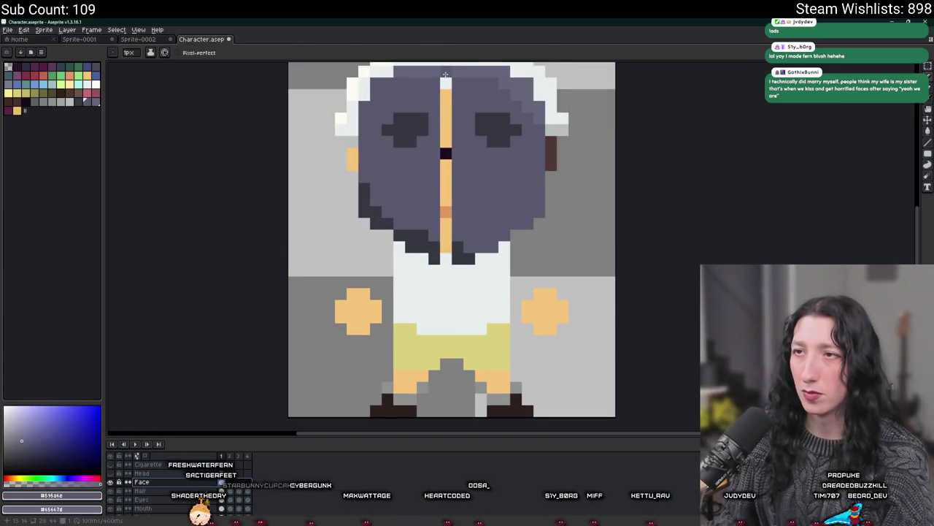
{"action": "left_click_drag", "start_coordinate": [444, 76], "coordinate": [444, 258]}
{"action": "left_click", "coordinate": [440, 253], "text": "alt"}
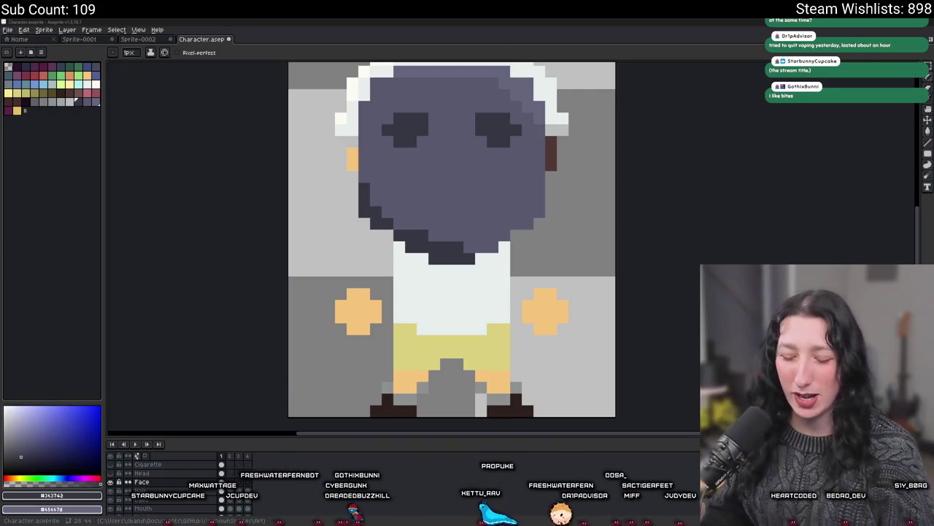
- Sample the brown ear colour and extend the mask's left side piece with extra pixels
{"action": "left_click", "coordinate": [557, 156], "text": "alt"}
{"action": "left_click", "coordinate": [353, 140]}
{"action": "scroll", "coordinate": [350, 158], "scroll_direction": "up", "scroll_amount": 1}
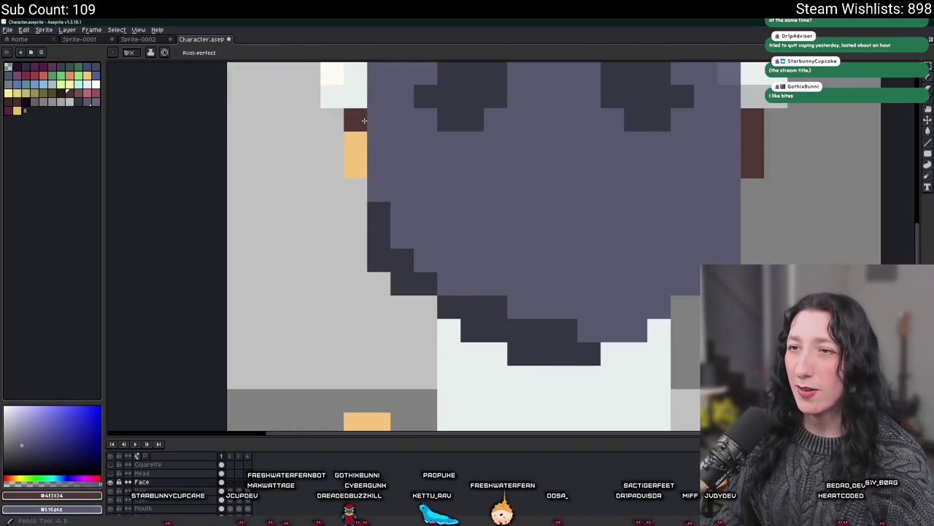
{"action": "scroll", "coordinate": [569, 211], "scroll_direction": "down", "scroll_amount": 1}
{"action": "scroll", "coordinate": [675, 257], "scroll_direction": "up", "scroll_amount": 1}
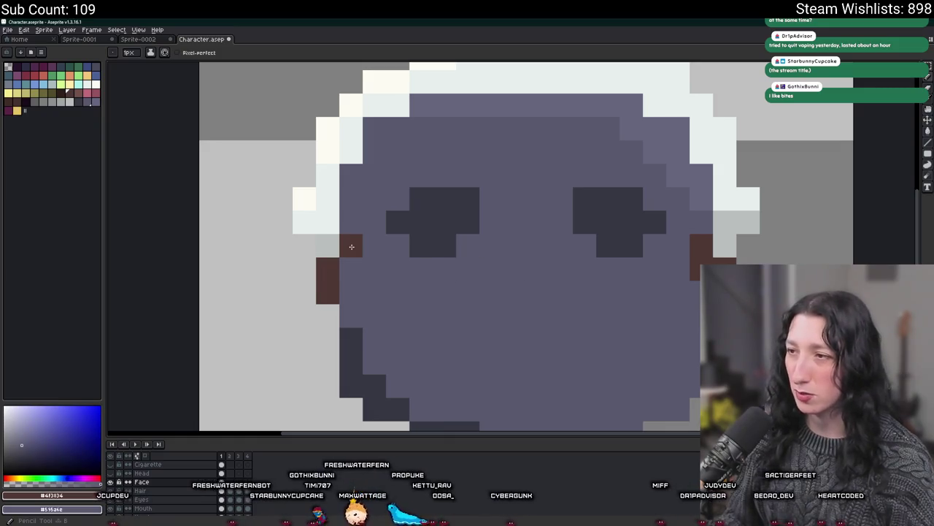
{"action": "left_click_drag", "start_coordinate": [351, 247], "coordinate": [351, 269]}
{"action": "left_click", "coordinate": [351, 292]}
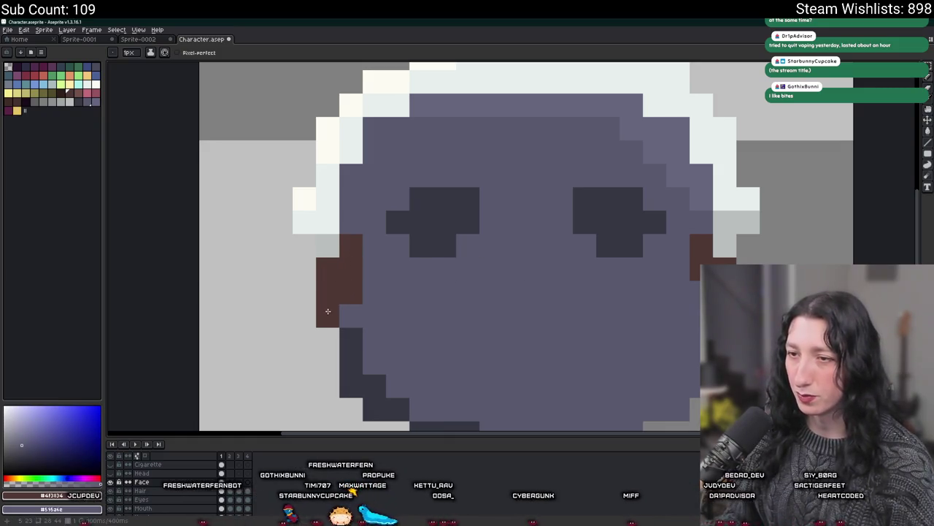
- Add a brown pixel above the mask's left cheek
{"action": "scroll", "coordinate": [701, 314], "scroll_direction": "down", "scroll_amount": 5}
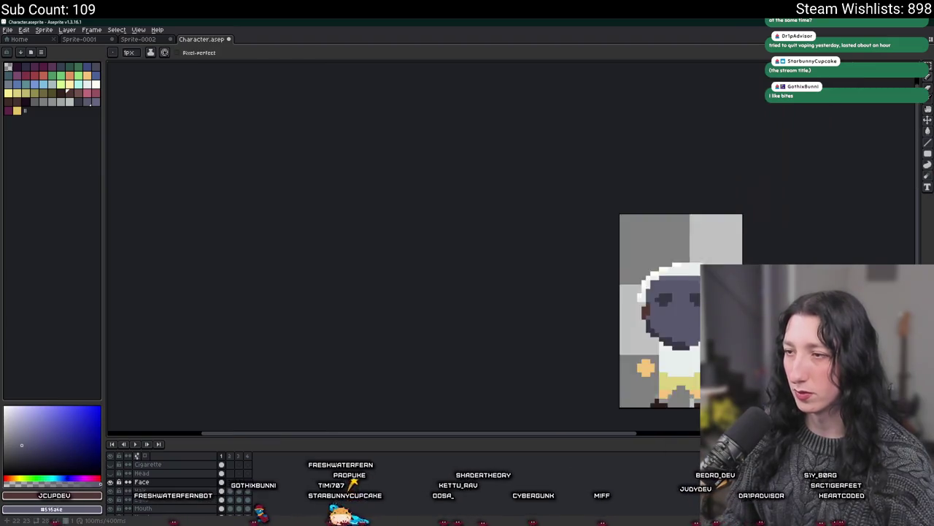
{"action": "scroll", "coordinate": [701, 313], "scroll_direction": "down", "scroll_amount": 3}
{"action": "left_click_drag", "start_coordinate": [701, 314], "coordinate": [511, 250]}
{"action": "scroll", "coordinate": [511, 250], "scroll_direction": "up", "scroll_amount": 7}
{"action": "scroll", "coordinate": [496, 219], "scroll_direction": "up", "scroll_amount": 6}
{"action": "scroll", "coordinate": [475, 175], "scroll_direction": "down", "scroll_amount": 2}
{"action": "scroll", "coordinate": [468, 167], "scroll_direction": "down", "scroll_amount": 2}
{"action": "left_click", "coordinate": [471, 154]}
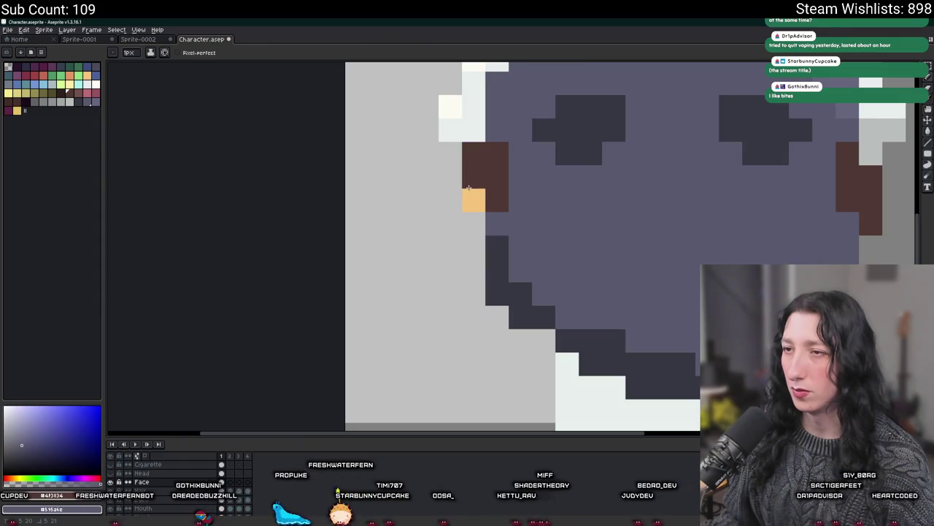
- Add brown pixels to the mask's right side piece to match the left
{"action": "left_click_drag", "start_coordinate": [468, 167], "coordinate": [186, 194]}
{"action": "scroll", "coordinate": [300, 235], "scroll_direction": "down", "scroll_amount": 3}
{"action": "scroll", "coordinate": [300, 236], "scroll_direction": "down", "scroll_amount": 2}
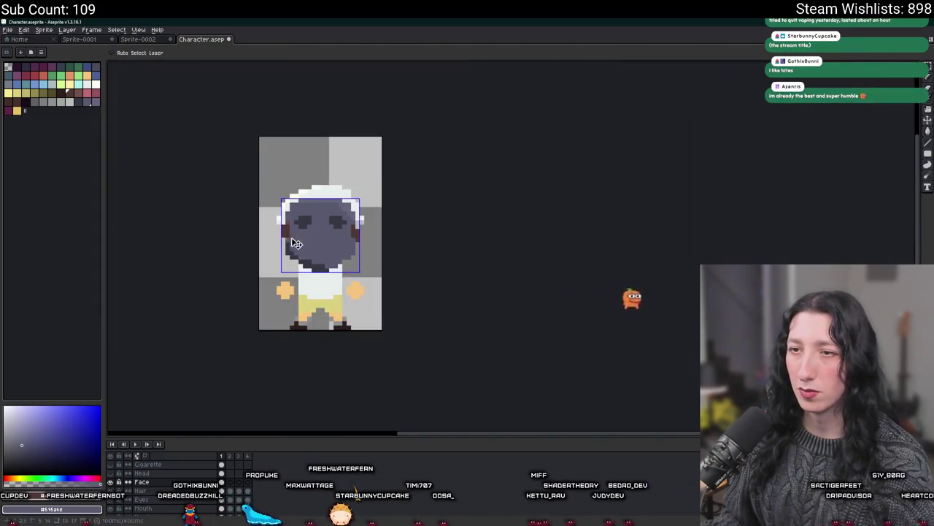
{"action": "scroll", "coordinate": [292, 230], "scroll_direction": "up", "scroll_amount": 2}
{"action": "scroll", "coordinate": [289, 227], "scroll_direction": "up", "scroll_amount": 4}
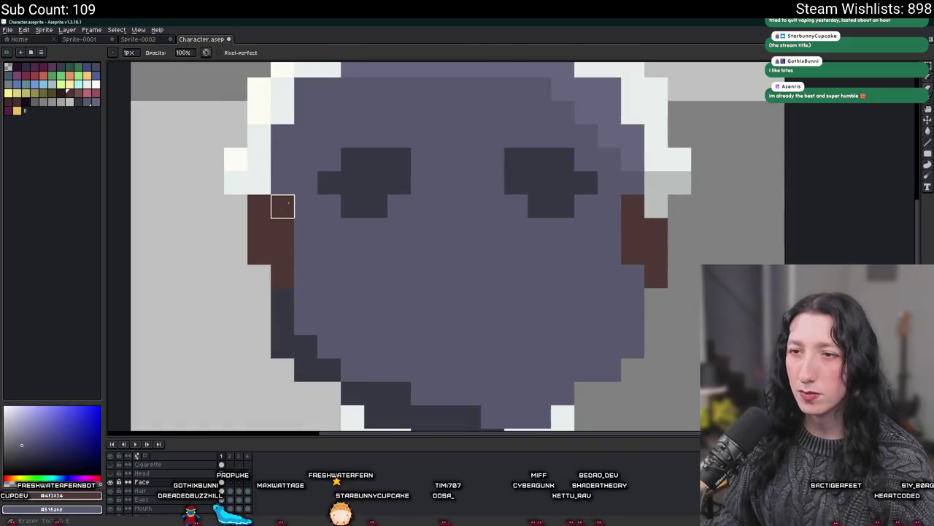
{"action": "scroll", "coordinate": [300, 201], "scroll_direction": "down", "scroll_amount": 5}
{"action": "scroll", "coordinate": [361, 276], "scroll_direction": "down", "scroll_amount": 1}
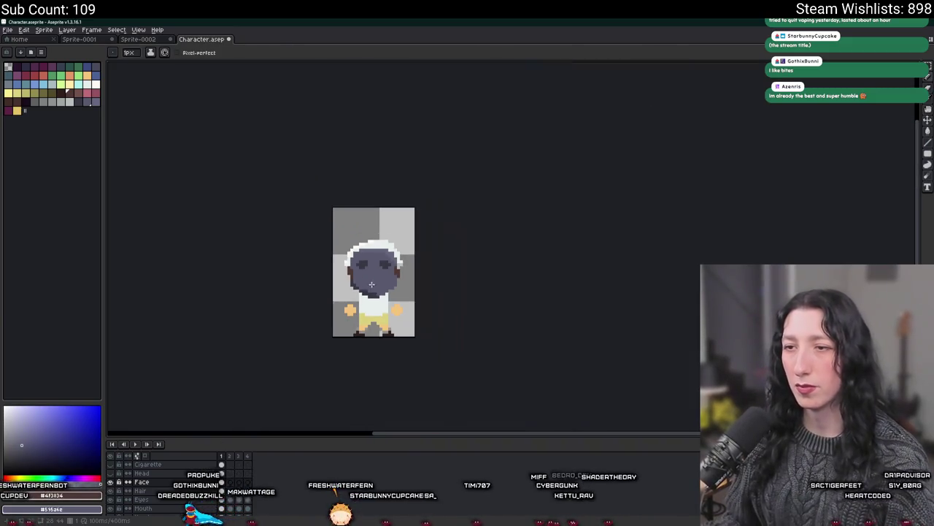
{"action": "scroll", "coordinate": [361, 276], "scroll_direction": "up", "scroll_amount": 2}
{"action": "scroll", "coordinate": [377, 270], "scroll_direction": "up", "scroll_amount": 2}
{"action": "key", "text": "b"}
{"action": "left_click", "coordinate": [399, 284]}
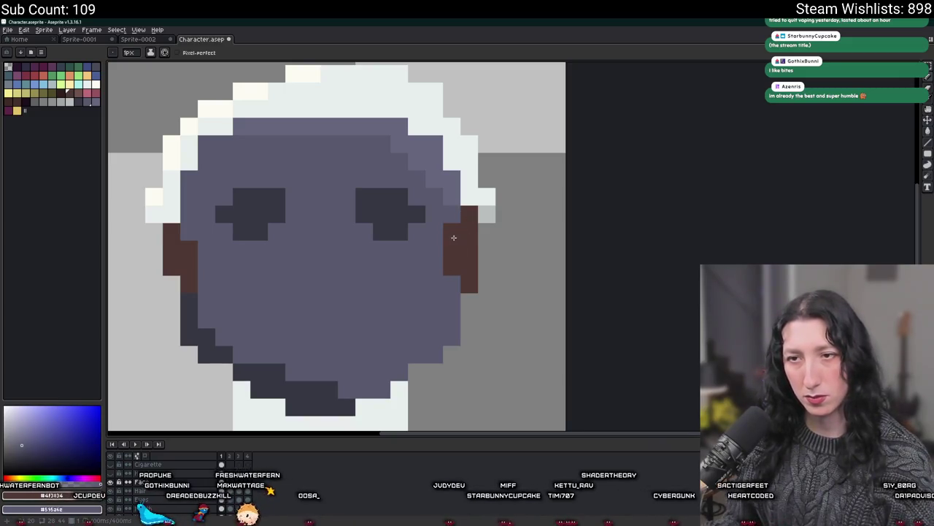
{"action": "left_click", "coordinate": [435, 266]}
{"action": "scroll", "coordinate": [459, 334], "scroll_direction": "down", "scroll_amount": 3}
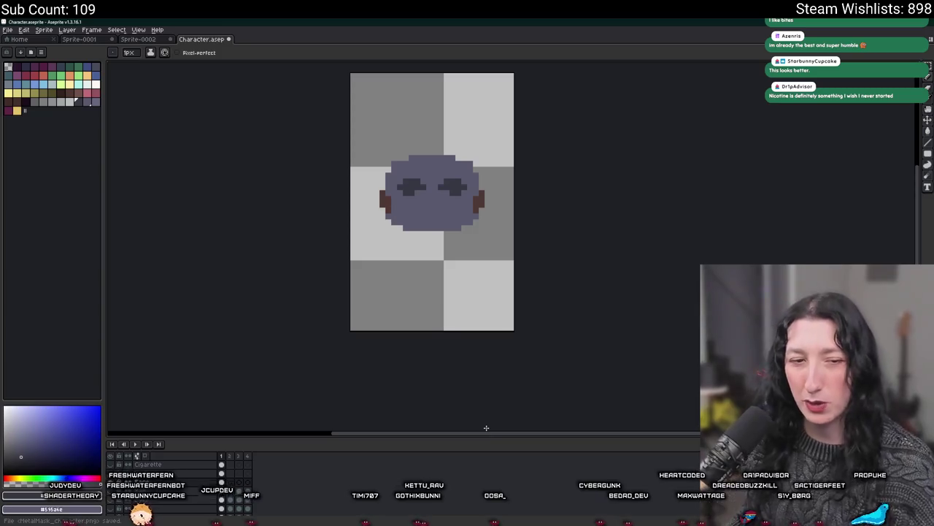
{"action": "scroll", "coordinate": [471, 262], "scroll_direction": "up", "scroll_amount": 1}
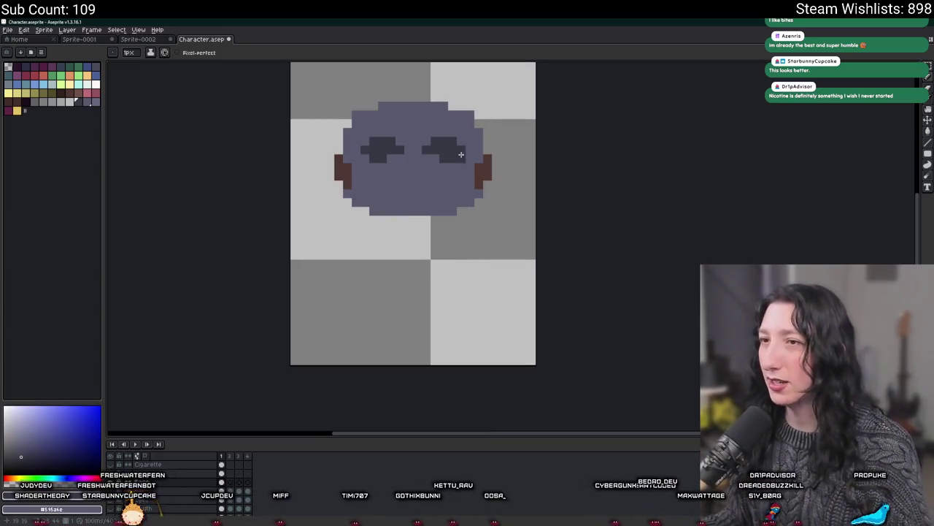
{"action": "scroll", "coordinate": [408, 220], "scroll_direction": "down", "scroll_amount": 2}
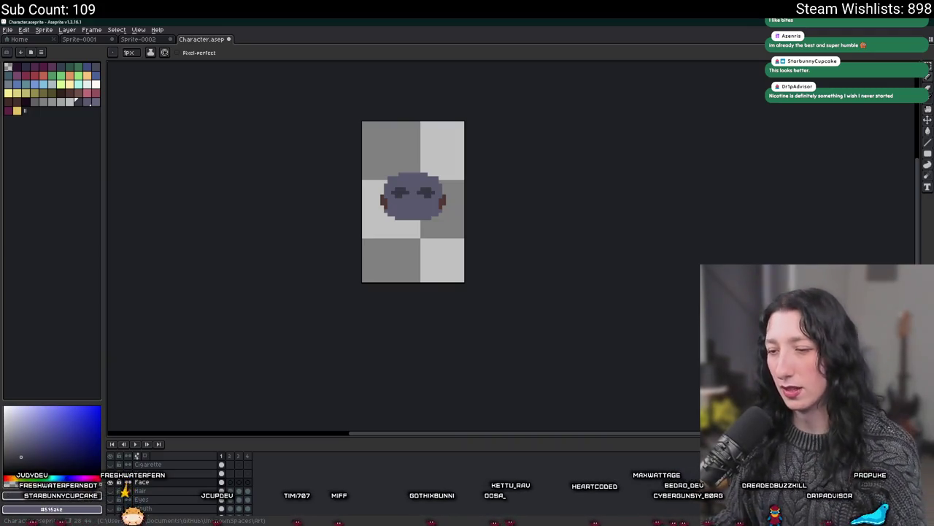
{"action": "key", "text": "alt+Tab"}
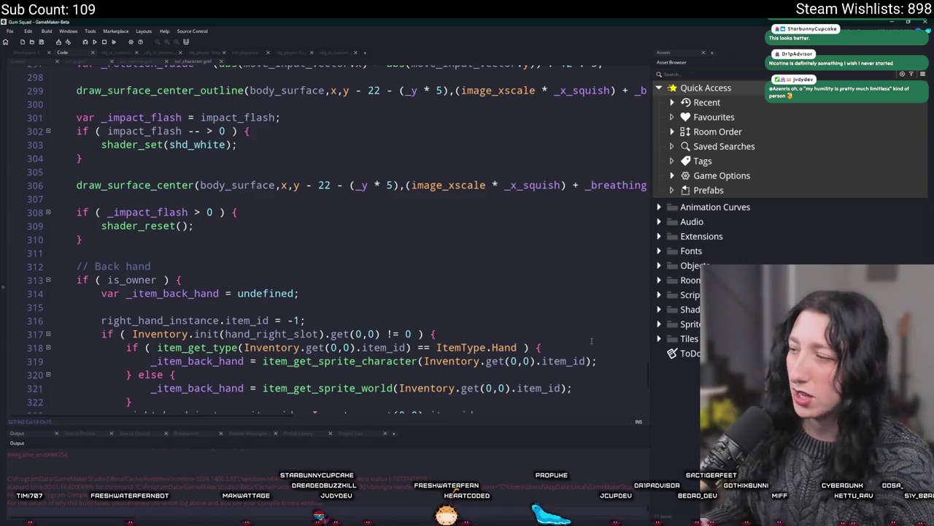
- Create a new group inside the Sprites > Items folder
{"action": "left_click", "coordinate": [659, 323]}
{"action": "scroll", "coordinate": [679, 362], "scroll_direction": "down", "scroll_amount": 1}
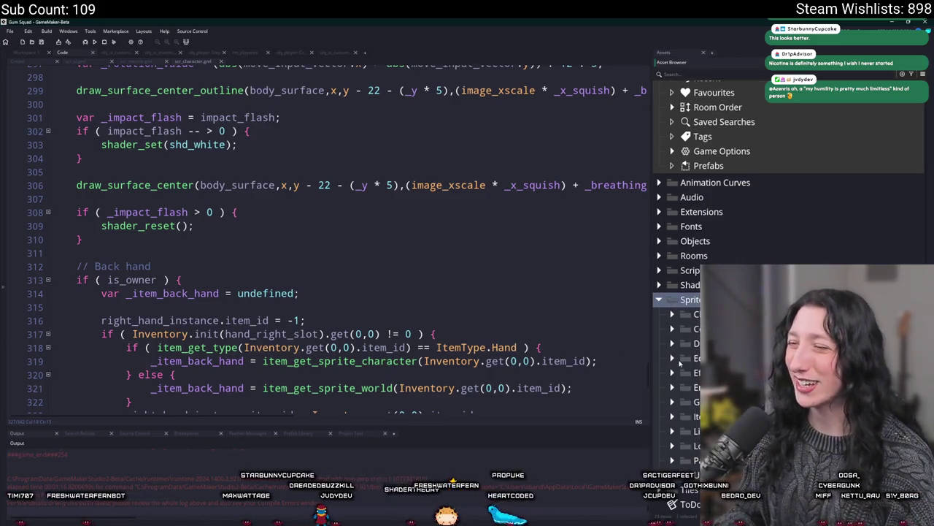
{"action": "double_click", "coordinate": [698, 416]}
{"action": "scroll", "coordinate": [697, 427], "scroll_direction": "down", "scroll_amount": 5}
{"action": "scroll", "coordinate": [697, 429], "scroll_direction": "down", "scroll_amount": 3}
{"action": "scroll", "coordinate": [697, 429], "scroll_direction": "down", "scroll_amount": 1}
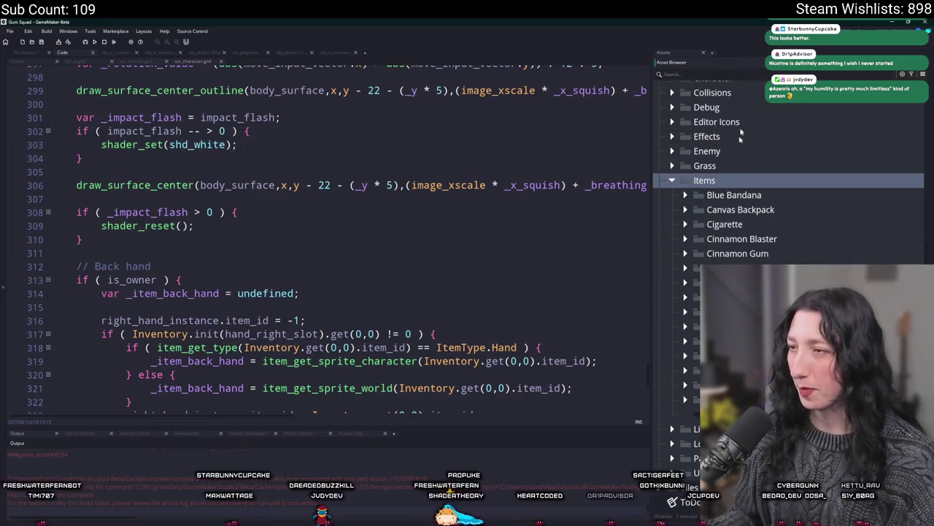
{"action": "right_click", "coordinate": [733, 183]}
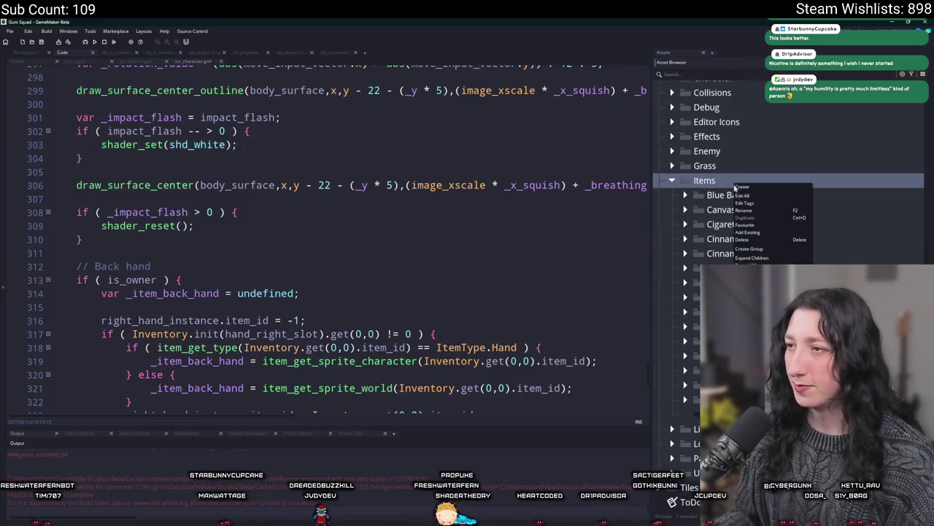
{"action": "left_click", "coordinate": [759, 249]}
{"action": "key", "text": "Return"}
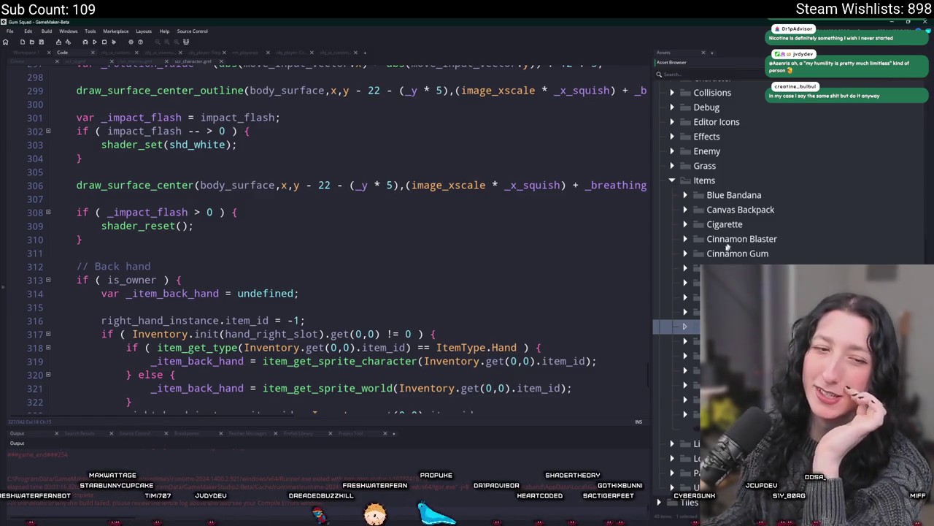
- Expand the new group and open spr_item_metalmask in the sprite editor
{"action": "left_click", "coordinate": [684, 341]}
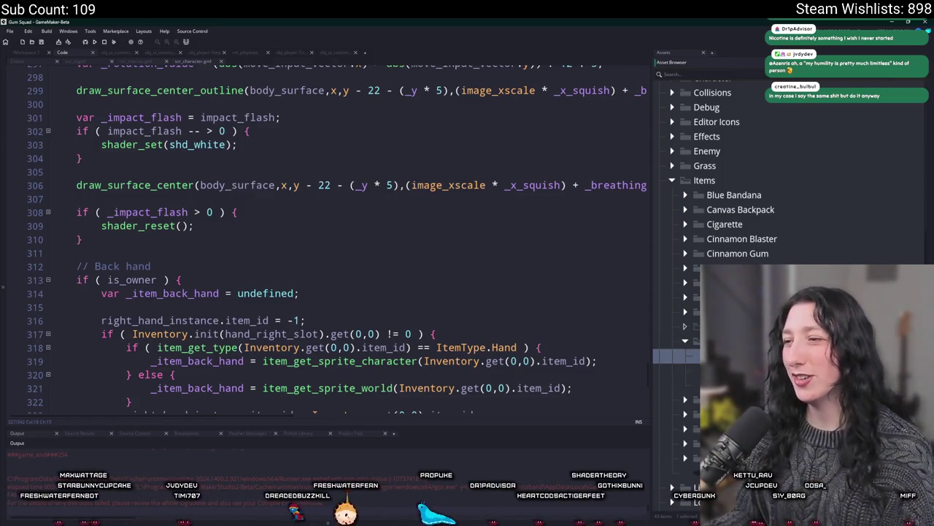
{"action": "left_click", "coordinate": [672, 341]}
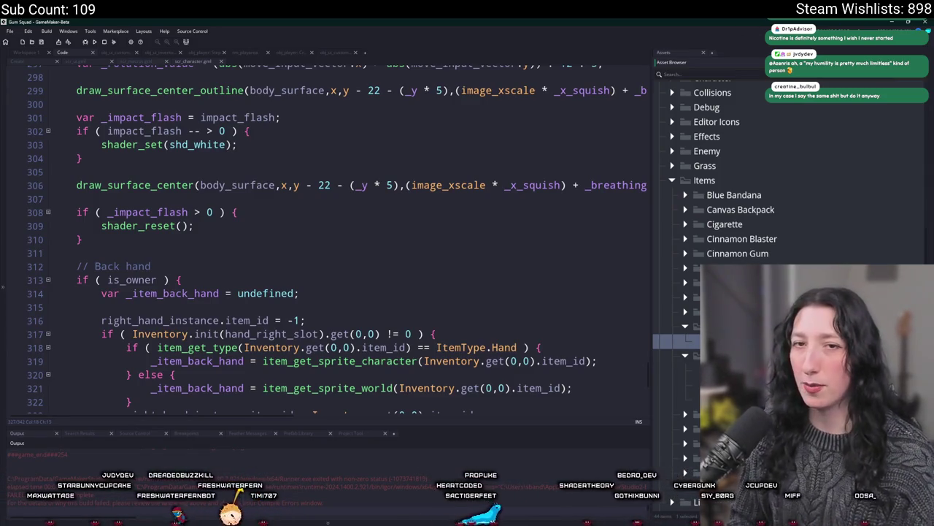
{"action": "double_click", "coordinate": [711, 341]}
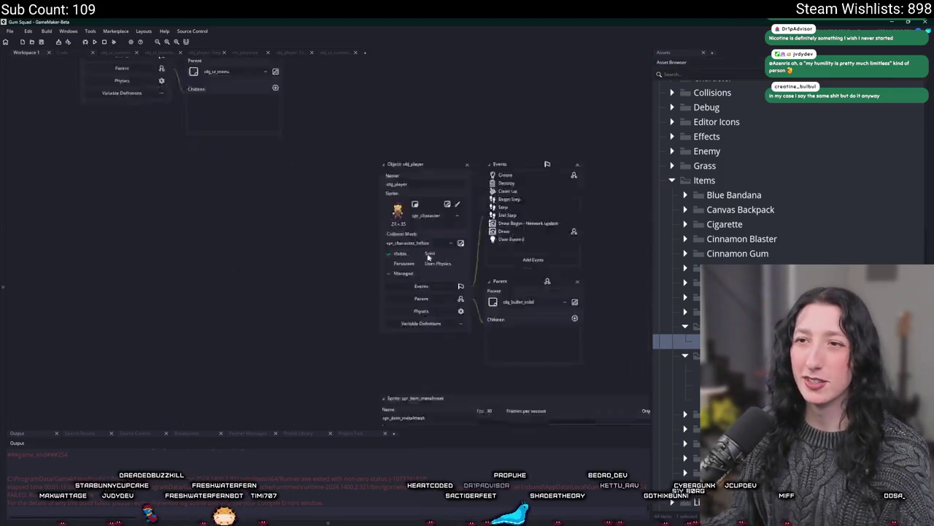
- Import MetalMask.png from the Art folder to replace the sprite's image
{"action": "left_click", "coordinate": [338, 183]}
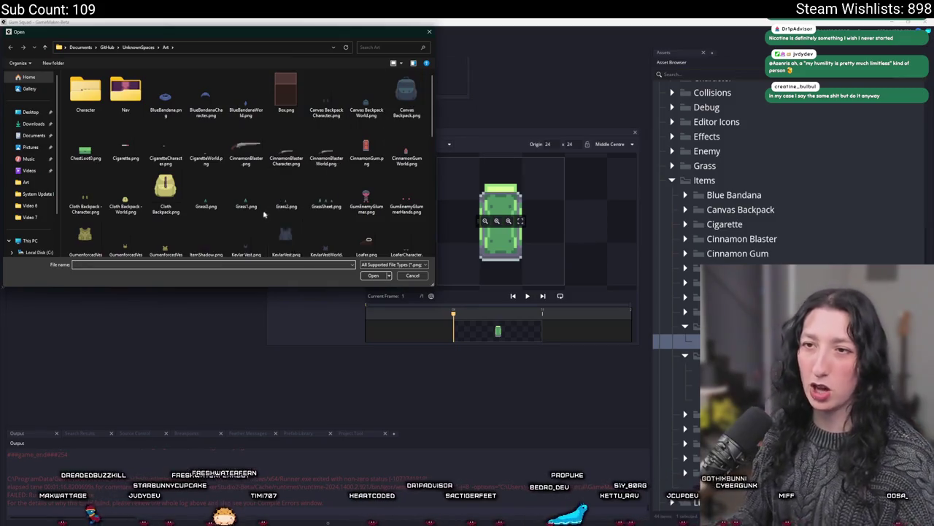
{"action": "scroll", "coordinate": [241, 160], "scroll_direction": "down", "scroll_amount": 3}
{"action": "left_click", "coordinate": [124, 138]}
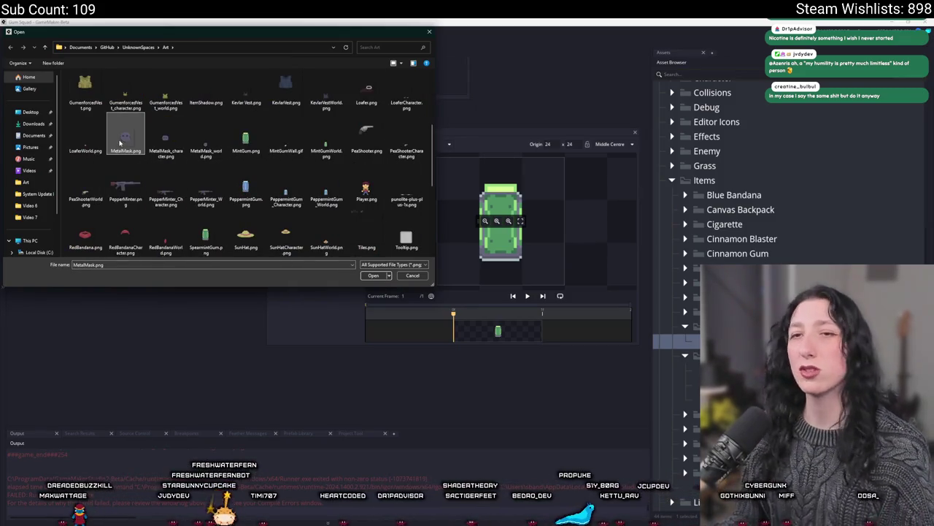
{"action": "double_click", "coordinate": [120, 143]}
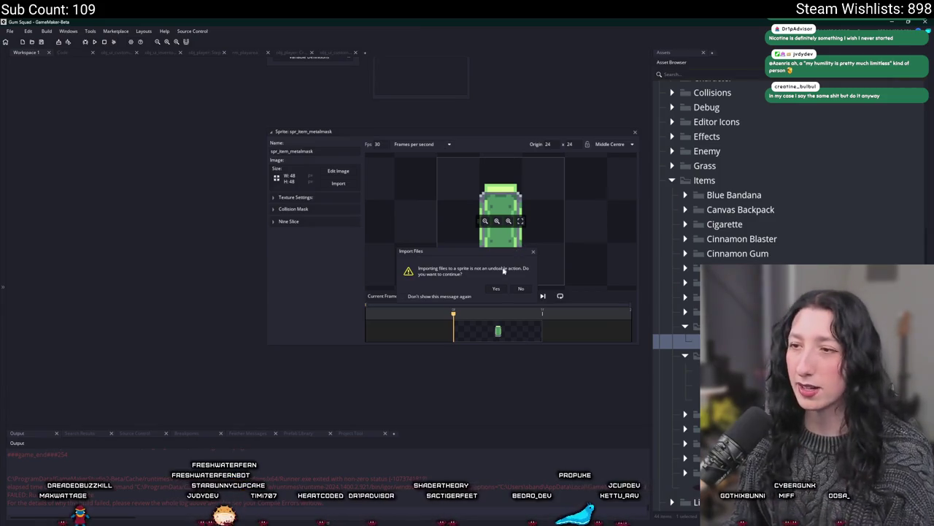
{"action": "left_click", "coordinate": [495, 288]}
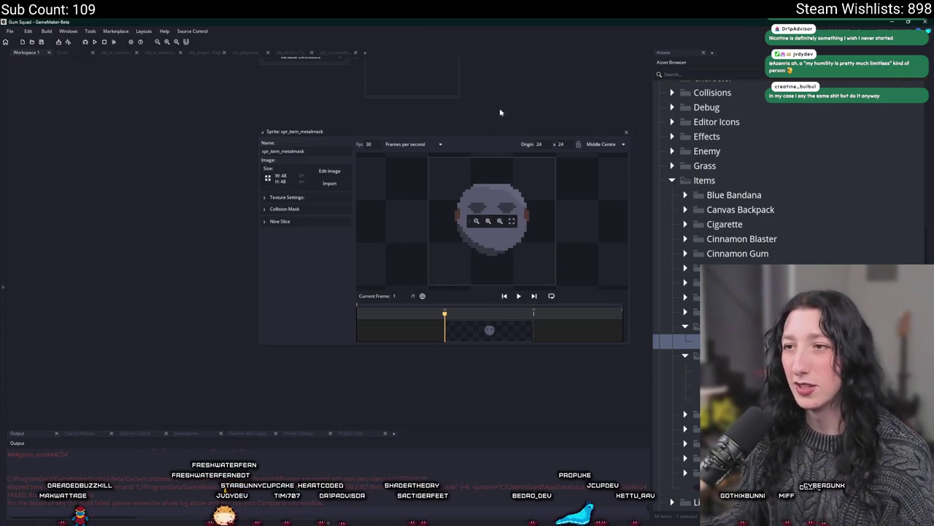
- Check the texture and Collision Mask settings, then close the spr_item_metalmask editor
{"action": "left_click_drag", "start_coordinate": [487, 169], "coordinate": [427, 191]}
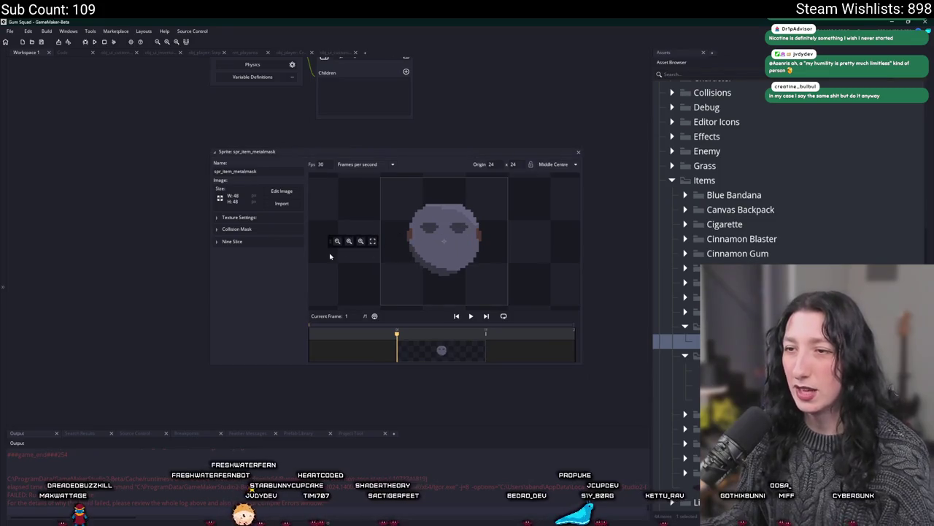
{"action": "left_click", "coordinate": [238, 219]}
{"action": "left_click", "coordinate": [238, 219]}
{"action": "left_click", "coordinate": [238, 219]}
{"action": "left_click", "coordinate": [241, 219]}
{"action": "left_click", "coordinate": [258, 231]}
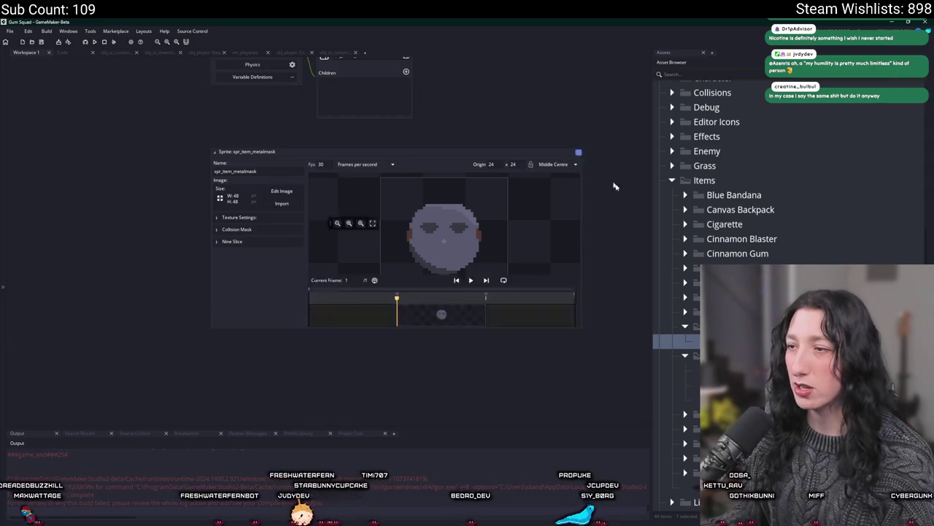
{"action": "left_click", "coordinate": [578, 151]}
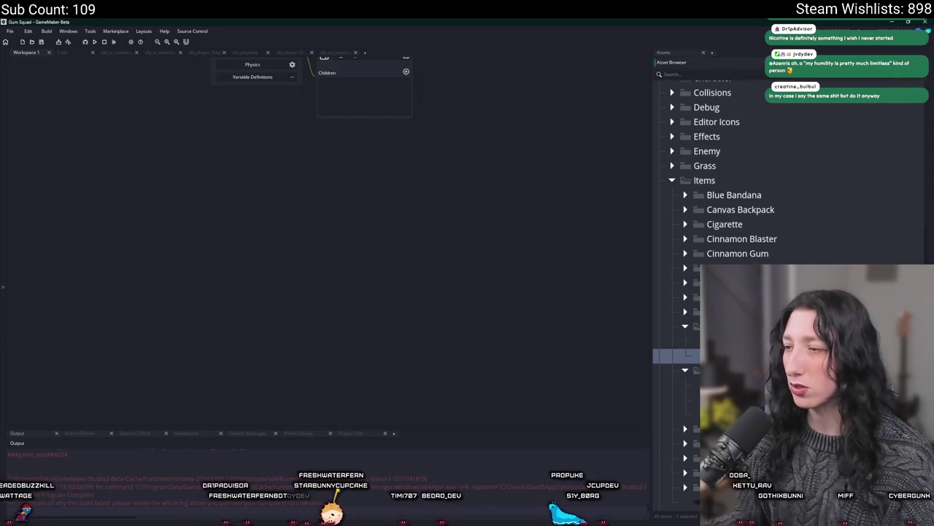
- Delete the unneeded asset and move the new asset into the Cigarette folder
{"action": "key", "text": "Delete"}
{"action": "key", "text": "Return"}
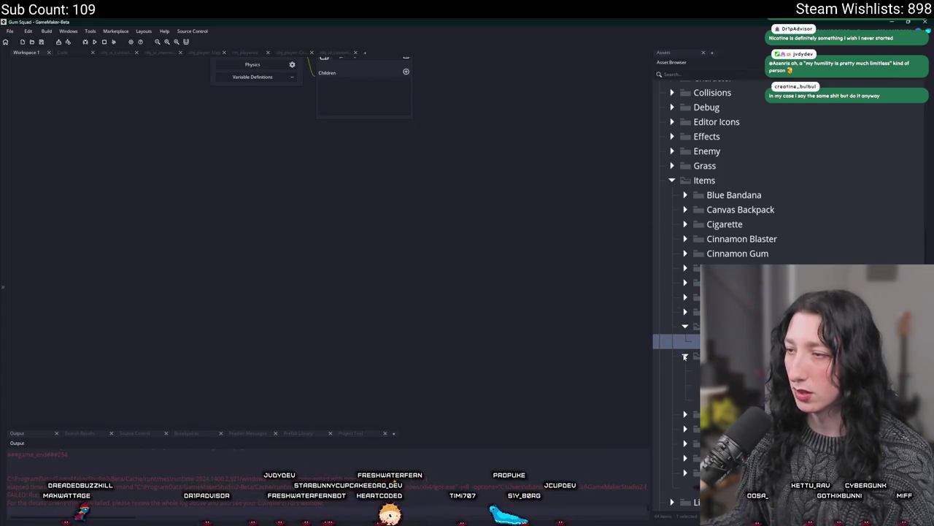
{"action": "left_click", "coordinate": [686, 225]}
{"action": "left_click", "coordinate": [722, 259]}
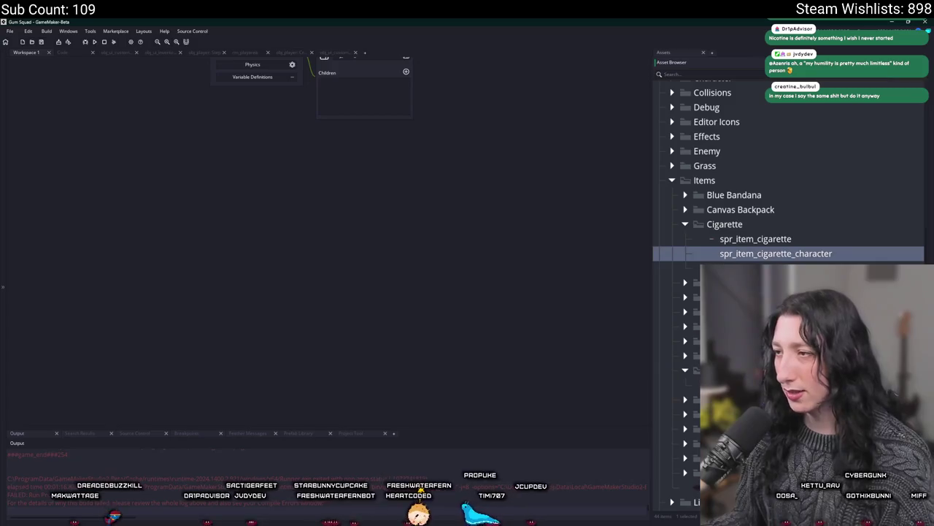
{"action": "left_click_drag", "start_coordinate": [672, 268], "coordinate": [672, 384]}
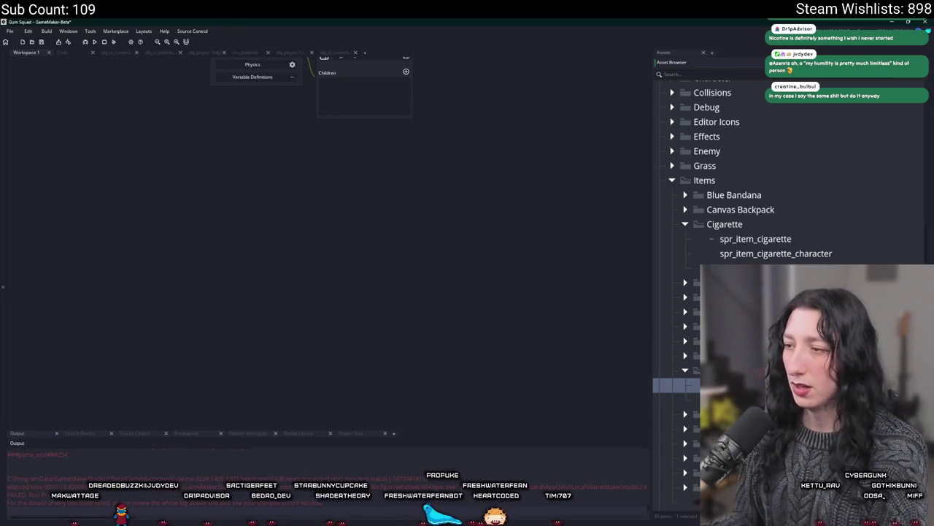
{"action": "left_click", "coordinate": [676, 400]}
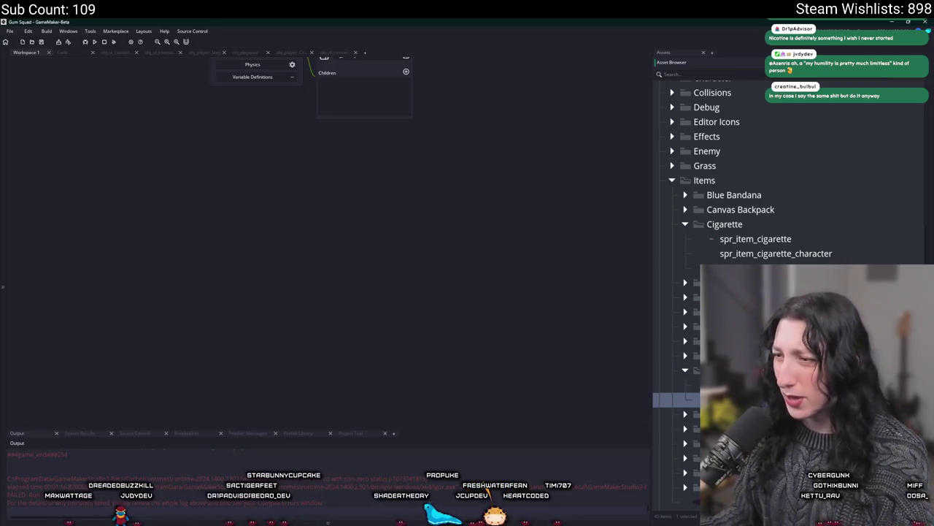
- Import the MetalMask image into spr_item_metalmask_character and close its editor
{"action": "key", "text": "Return"}
{"action": "left_click", "coordinate": [299, 207]}
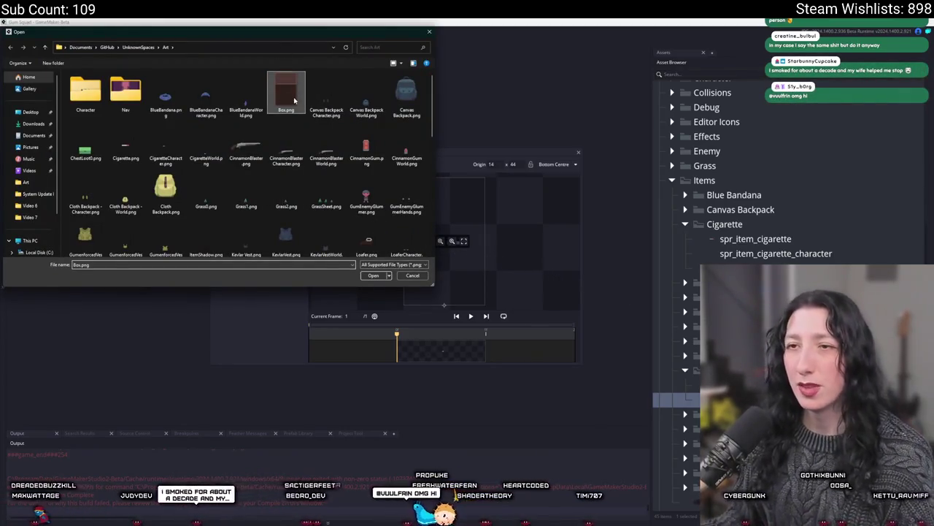
{"action": "key", "text": "m"}
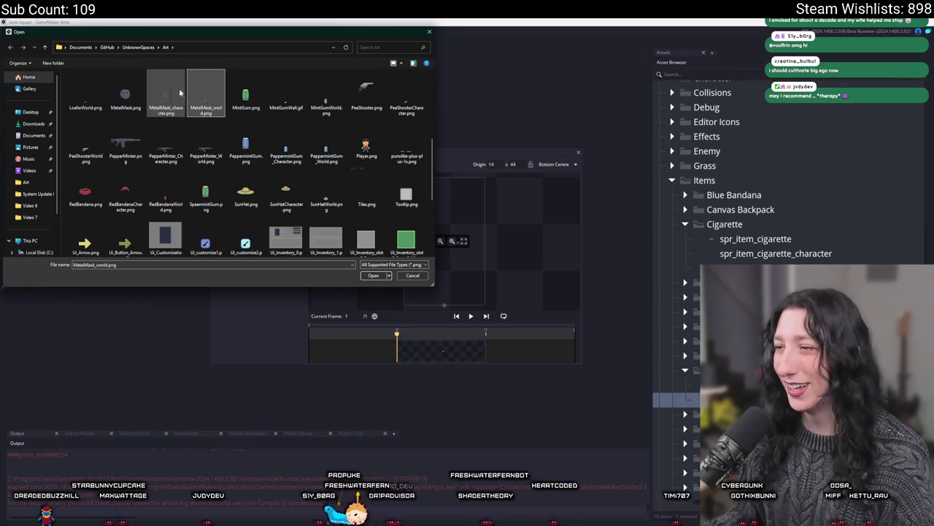
{"action": "double_click", "coordinate": [169, 93]}
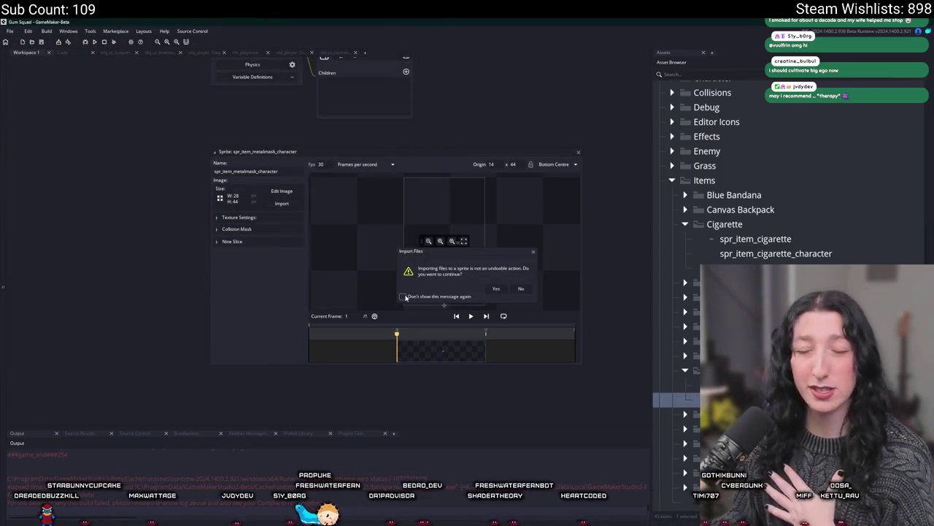
{"action": "left_click", "coordinate": [495, 289]}
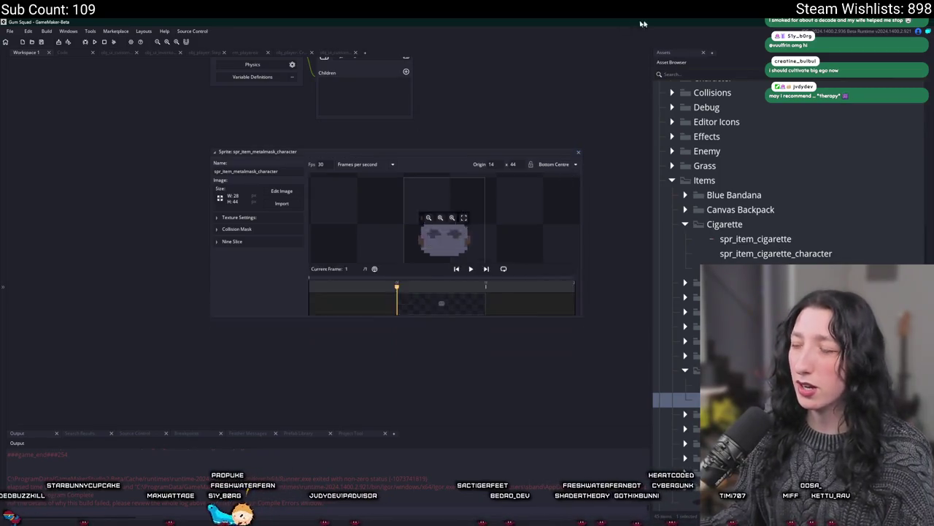
{"action": "left_click", "coordinate": [579, 149]}
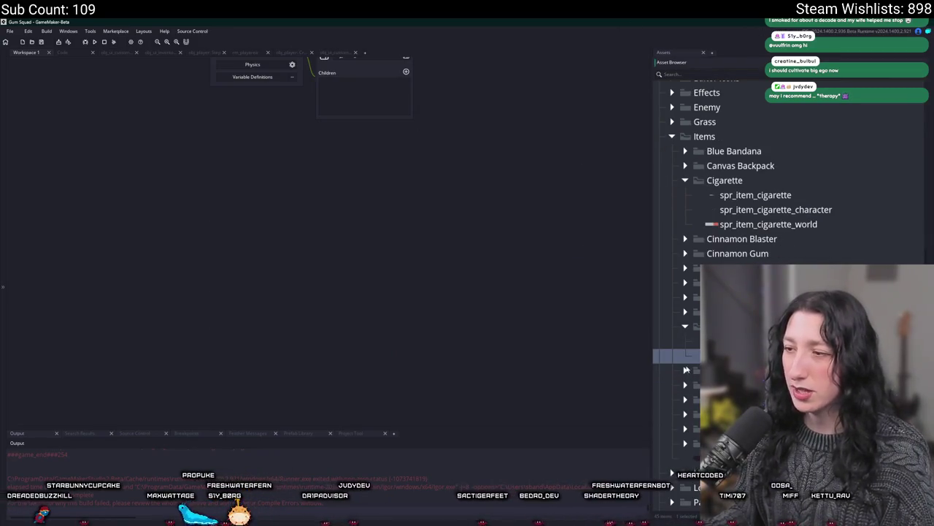
- Delete the accidental duplicate of the cigarette world sprite
{"action": "left_click", "coordinate": [735, 211]}
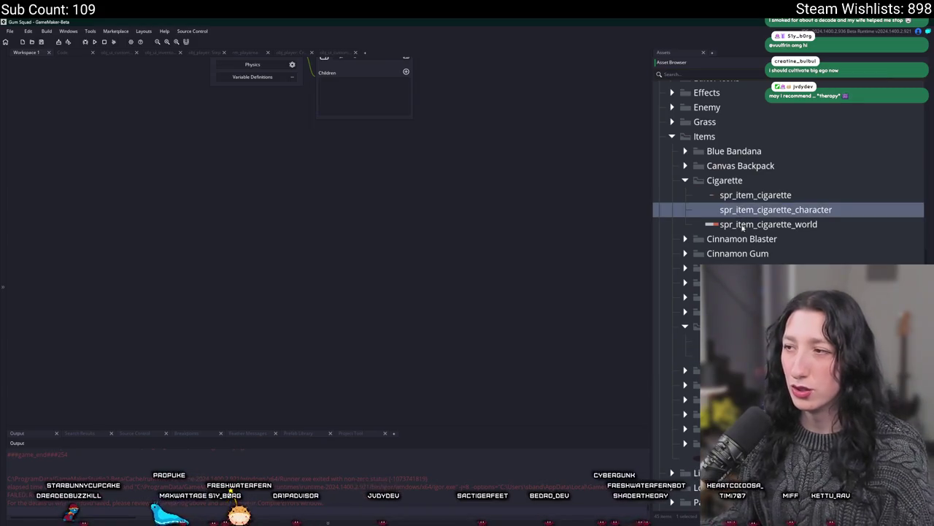
{"action": "left_click", "coordinate": [743, 227]}
{"action": "key", "text": "ctrl+d"}
{"action": "key", "text": "Delete"}
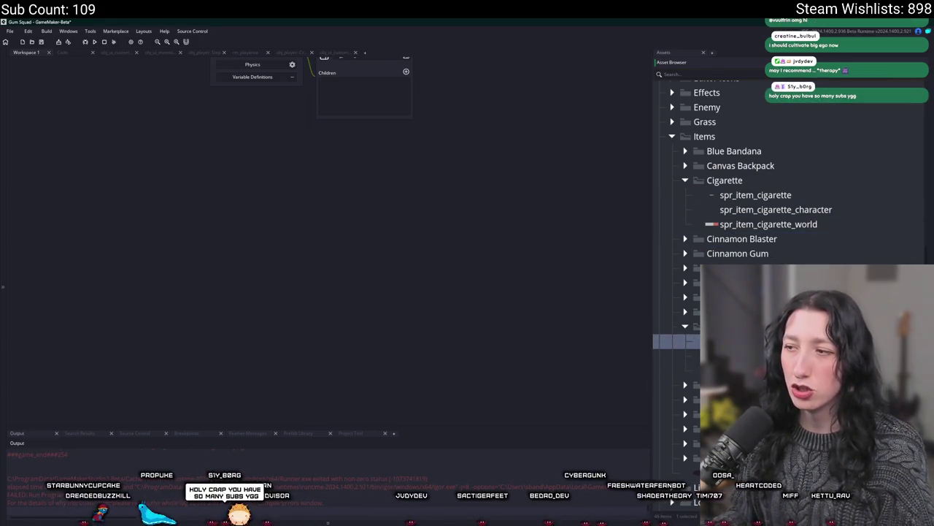
- Find spr_item_metalmask_world in the Asset Browser and open it for editing
{"action": "left_click", "coordinate": [676, 356]}
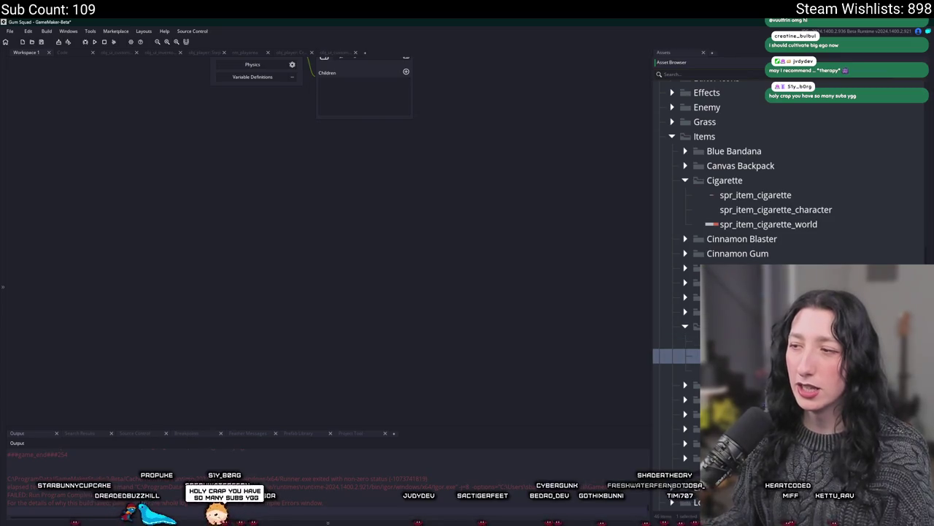
{"action": "left_click", "coordinate": [676, 340]}
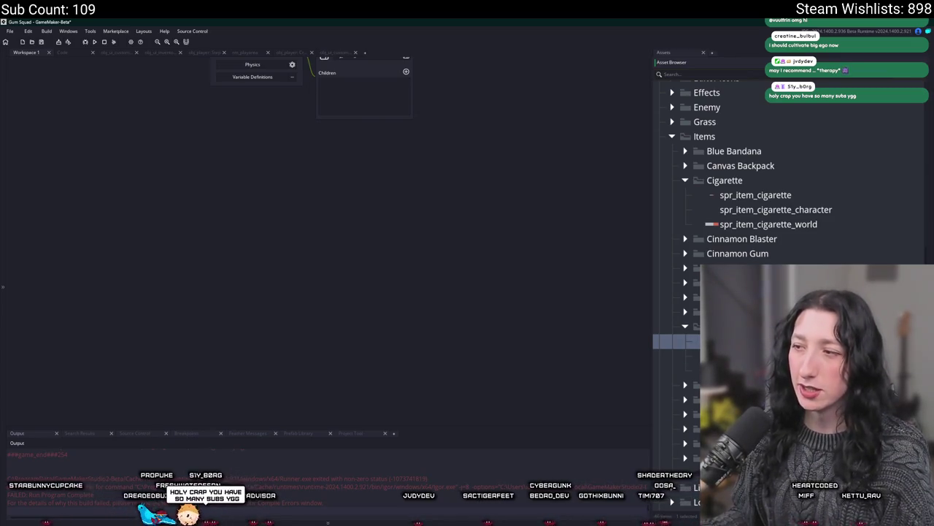
{"action": "left_click", "coordinate": [676, 370]}
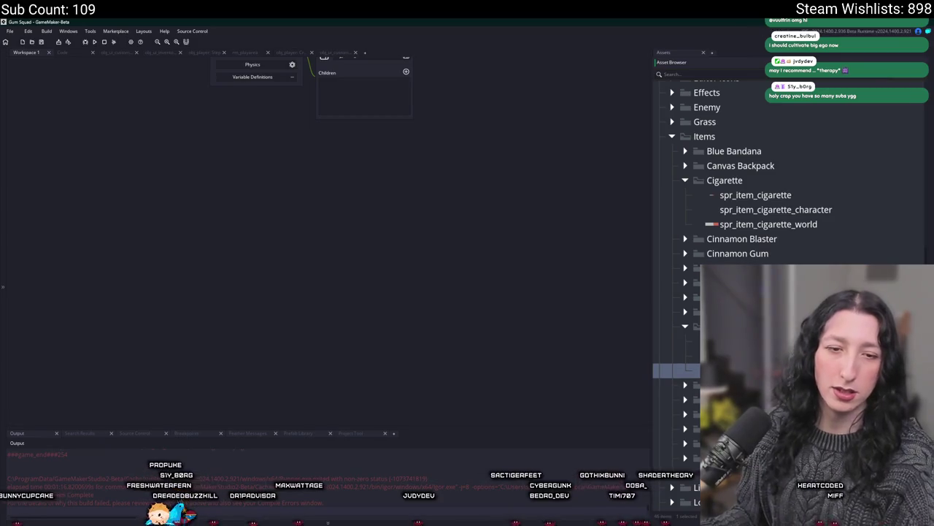
{"action": "left_click", "coordinate": [676, 356]}
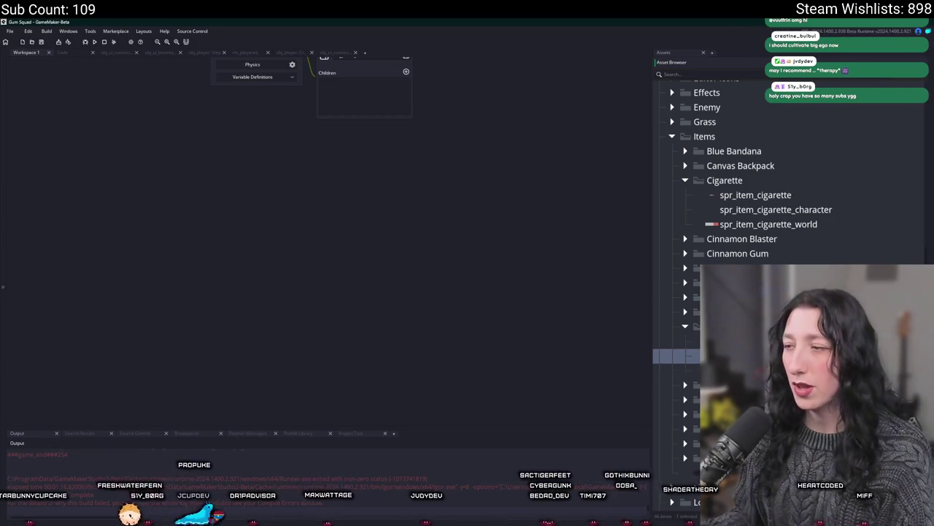
{"action": "double_click", "coordinate": [676, 370]}
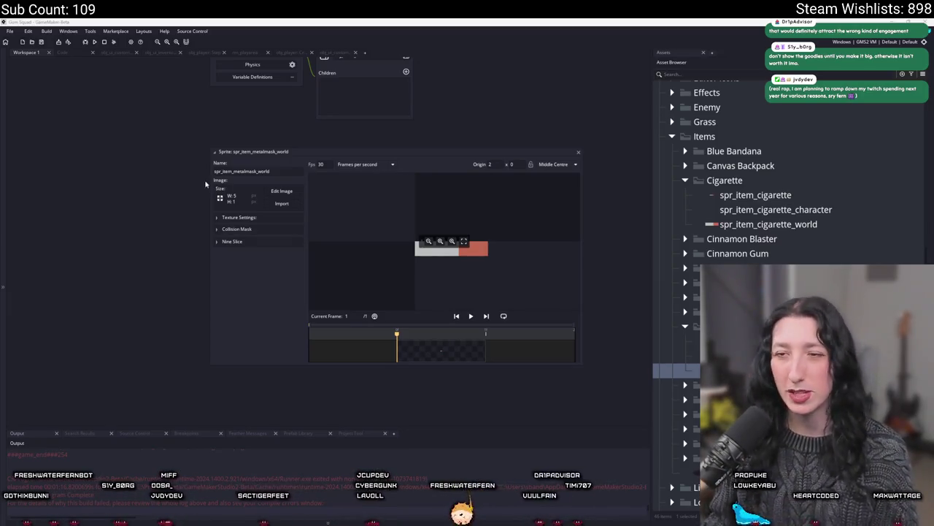
- Import MetalMask_world.png into spr_item_metalmask_world, replacing its image
{"action": "left_click", "coordinate": [281, 203]}
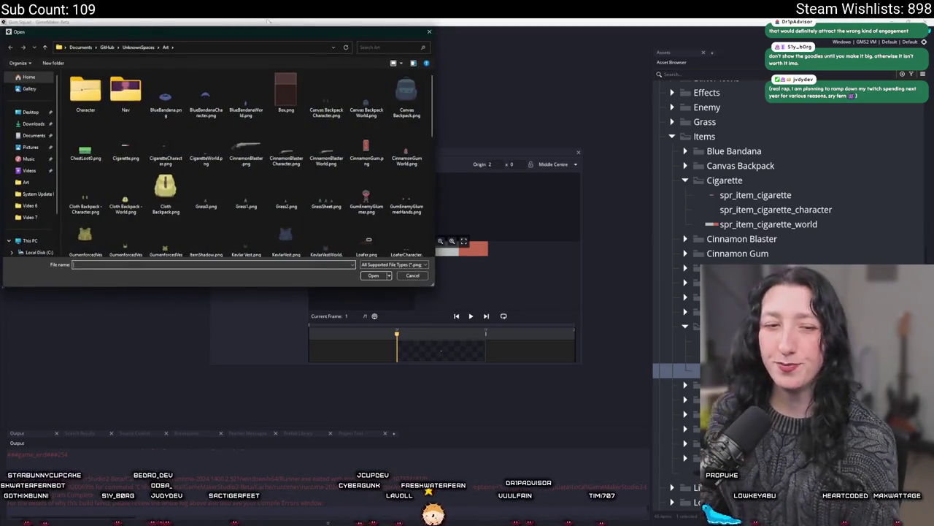
{"action": "scroll", "coordinate": [248, 168], "scroll_direction": "down", "scroll_amount": 3}
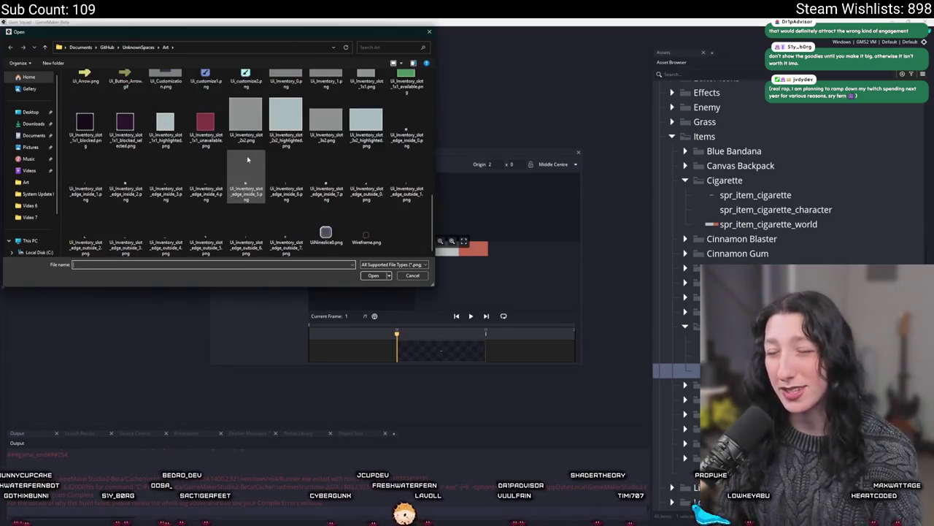
{"action": "left_click", "coordinate": [125, 89]}
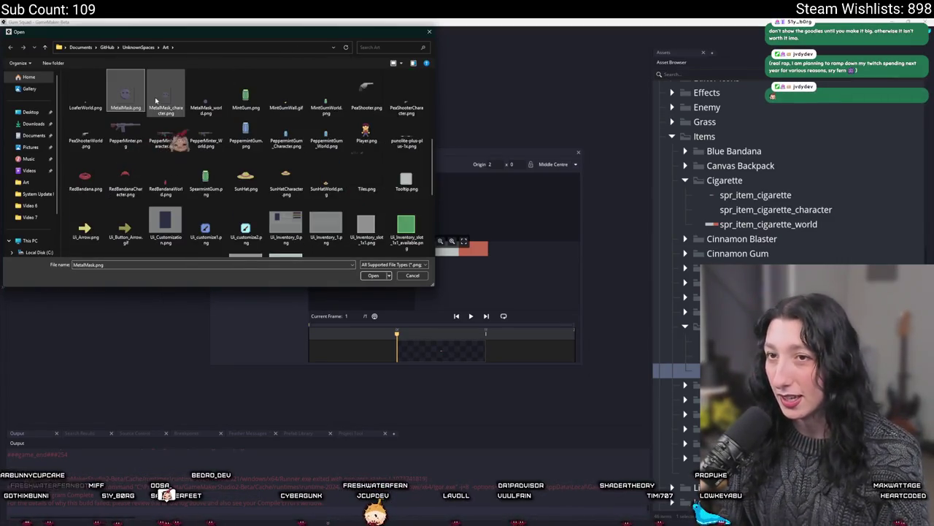
{"action": "left_click", "coordinate": [165, 89]}
{"action": "double_click", "coordinate": [207, 89]}
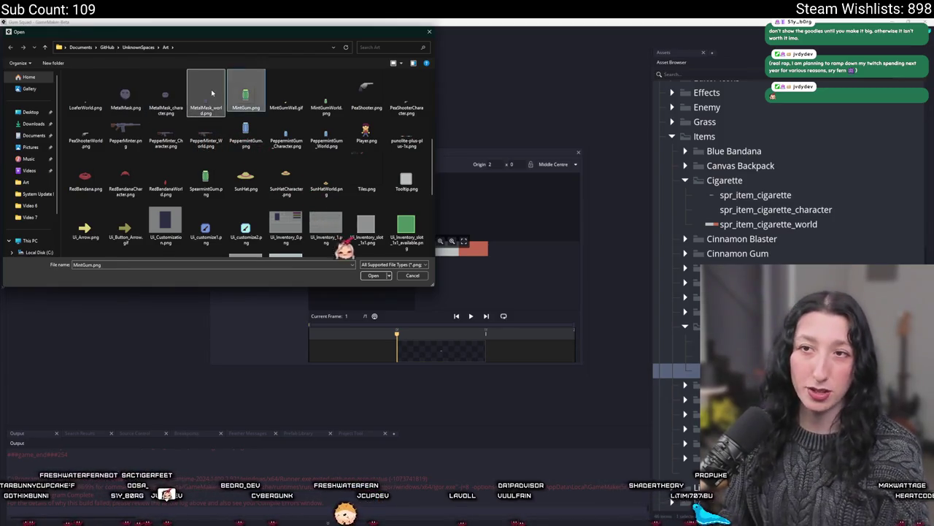
{"action": "left_click", "coordinate": [495, 289]}
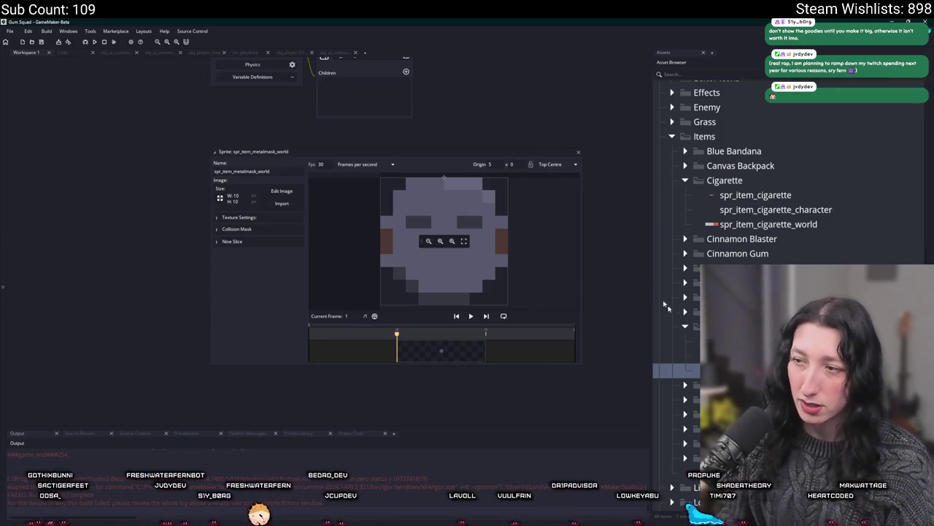
- Set the origin to Middle Centre, compare with spr_item_cinnamongum_world, and close both editors
{"action": "left_click", "coordinate": [562, 165]}
{"action": "left_click", "coordinate": [556, 195]}
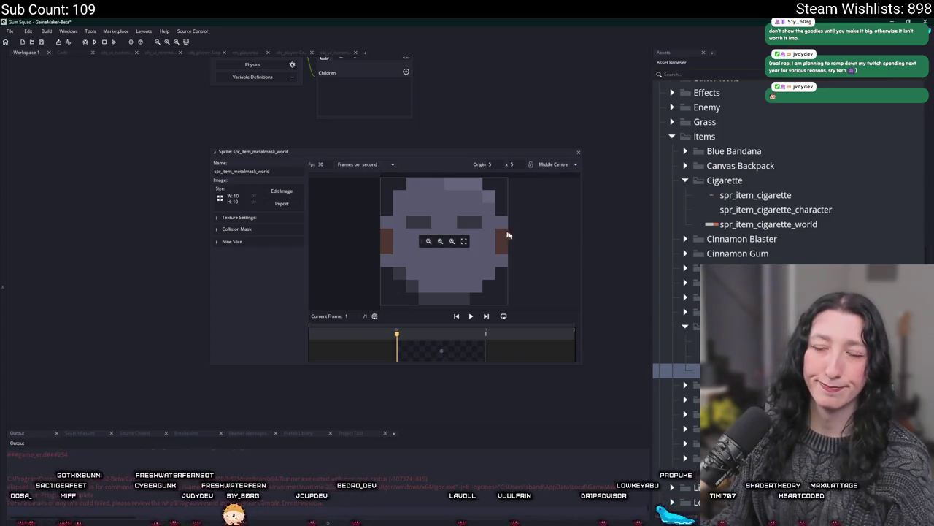
{"action": "left_click", "coordinate": [685, 254]}
{"action": "left_click", "coordinate": [752, 282]}
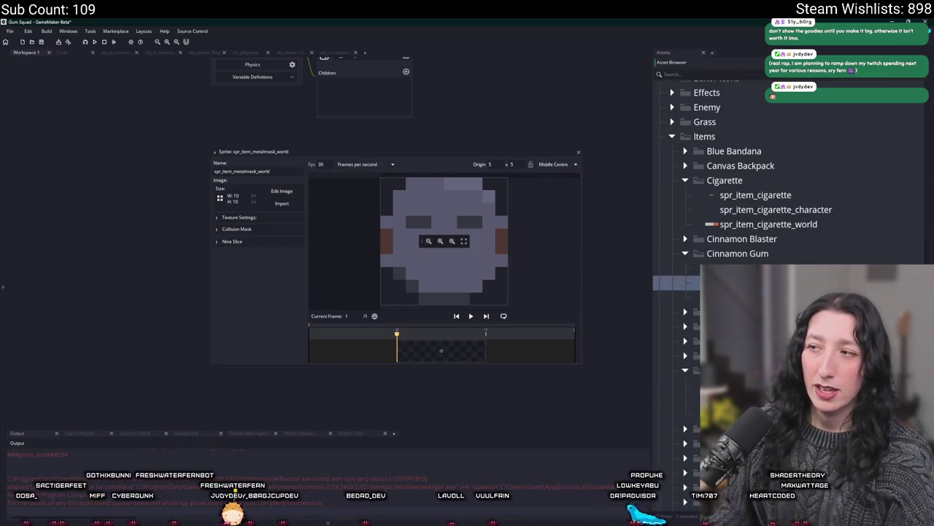
{"action": "double_click", "coordinate": [760, 297]}
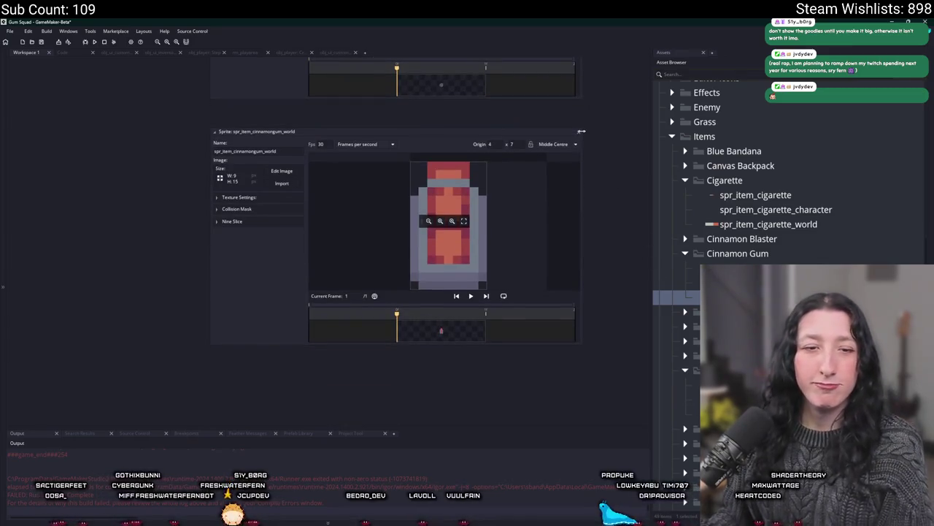
{"action": "left_click", "coordinate": [581, 131]}
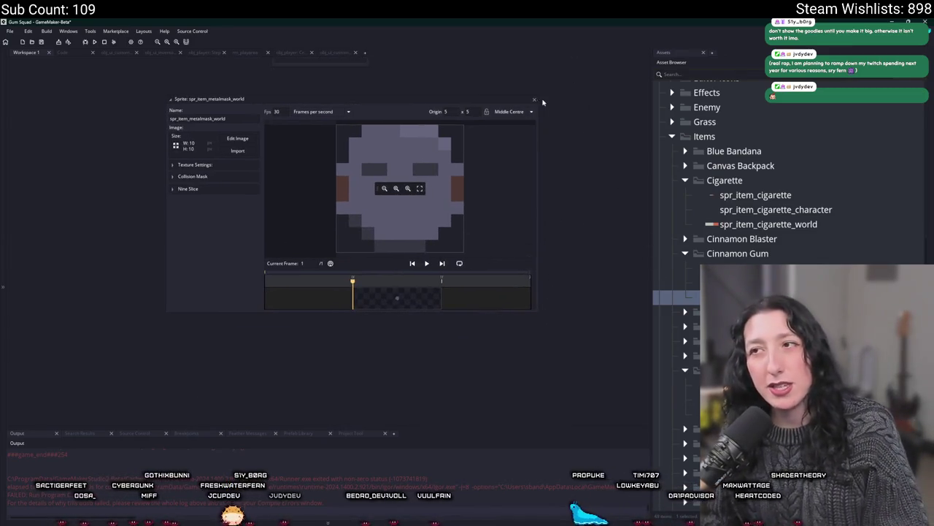
{"action": "left_click", "coordinate": [534, 99]}
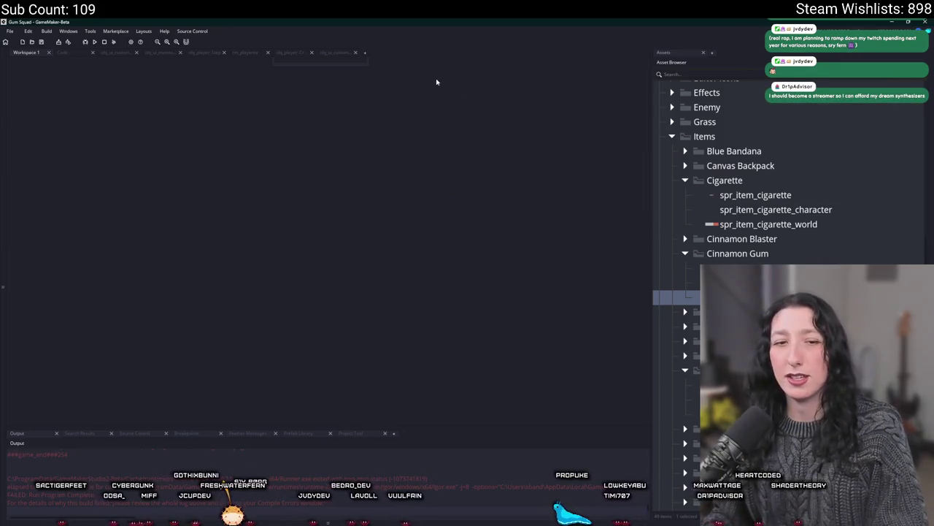